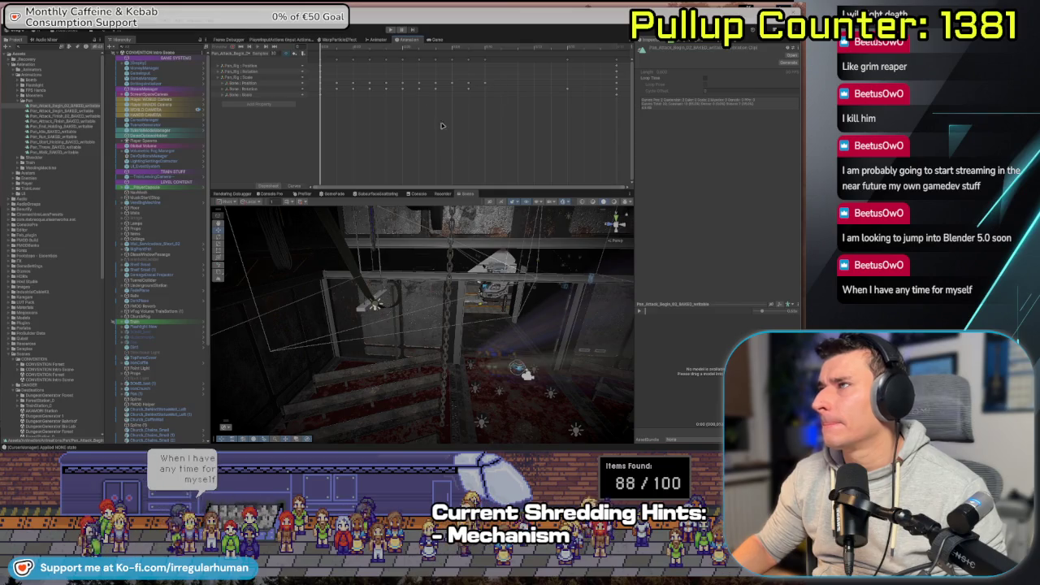
- Check the DisableHitDetection event on the Pan_Attack_Finish_01 clip, then switch to Blender
left_click(65, 116)
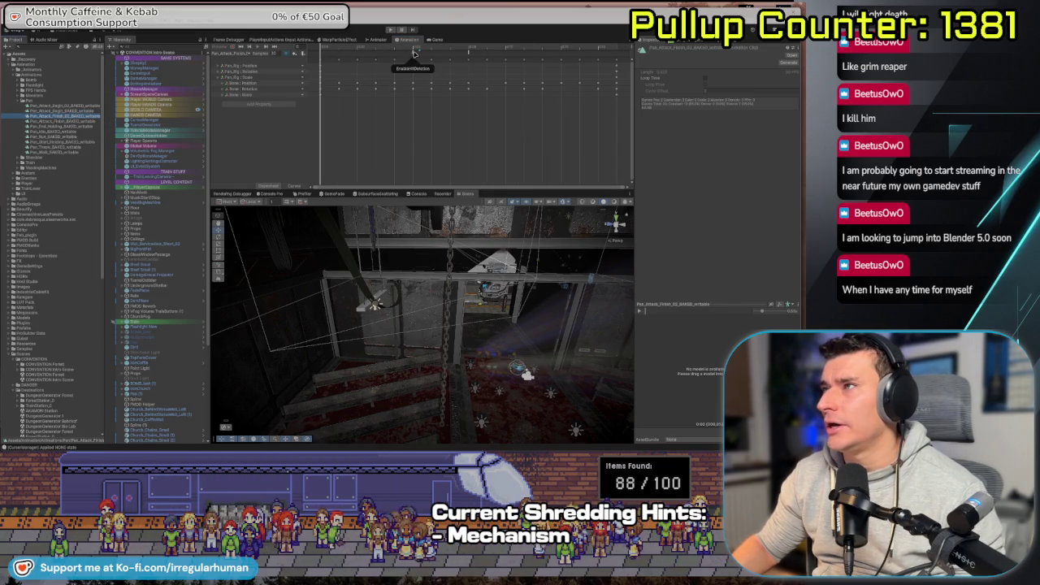
left_click(470, 51)
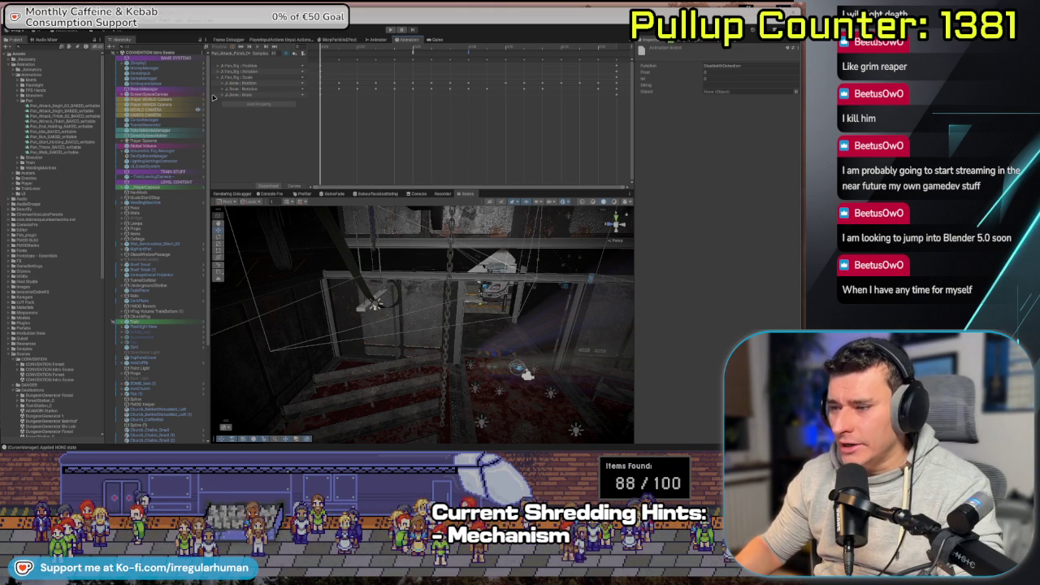
key("alt+Tab")
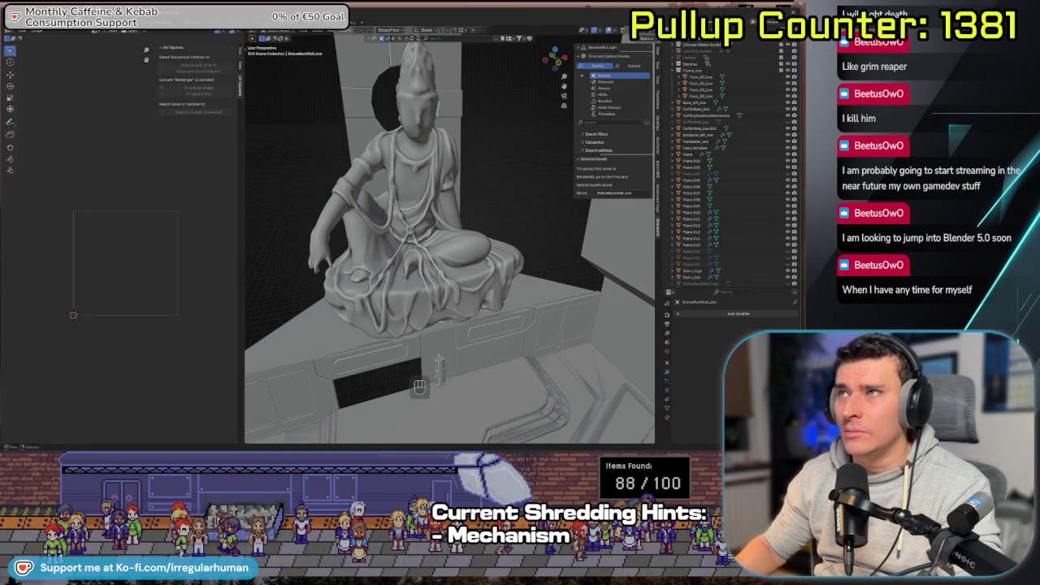
right_click(353, 240)
left_click_drag(353, 239, 297, 205)
key("KP_Divide")
key("shift+grave")
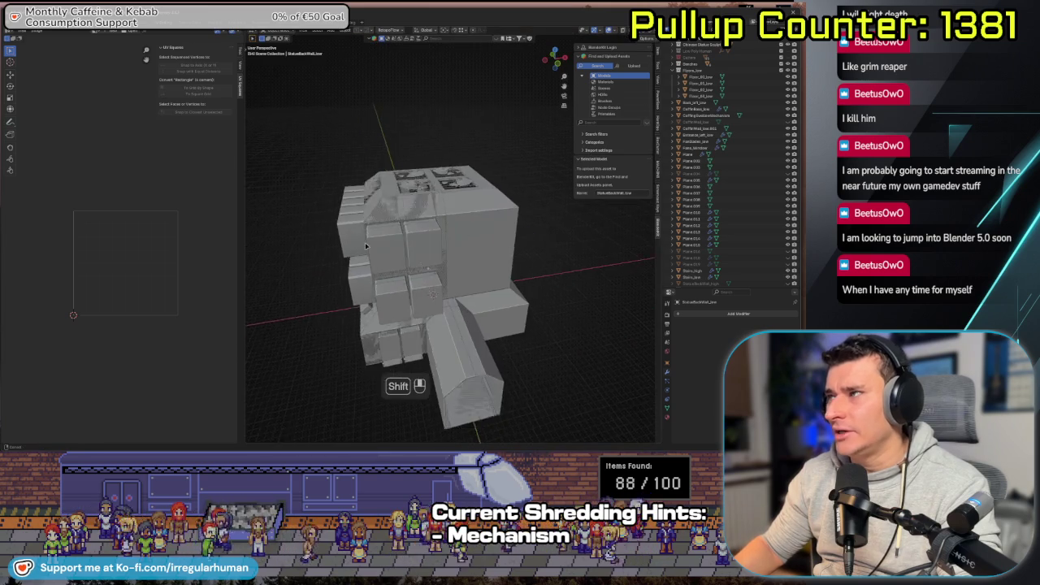
key("w")
key("shift+d")
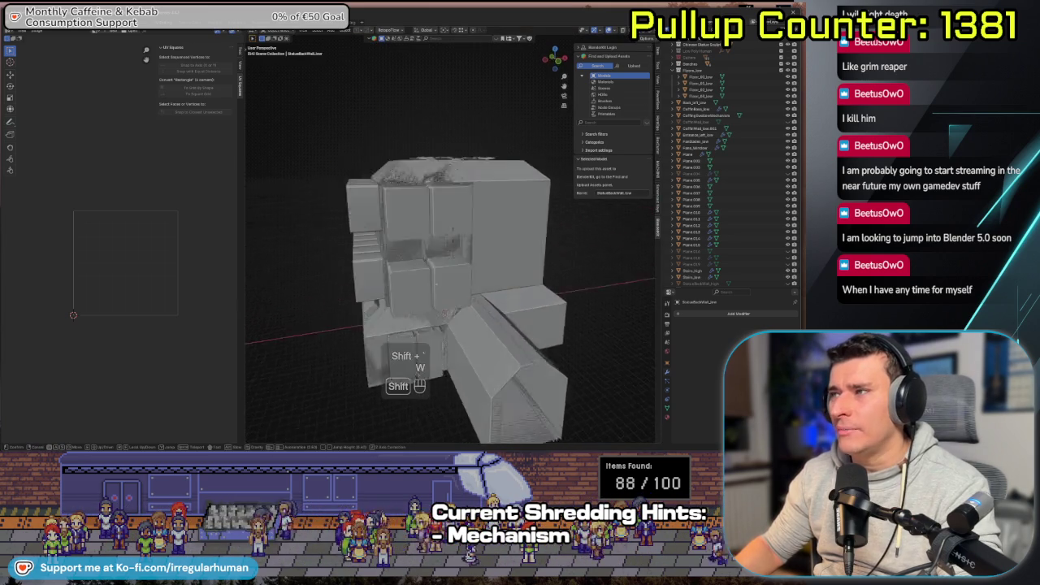
key("shift+d")
key("shift+a")
key("shift+a")
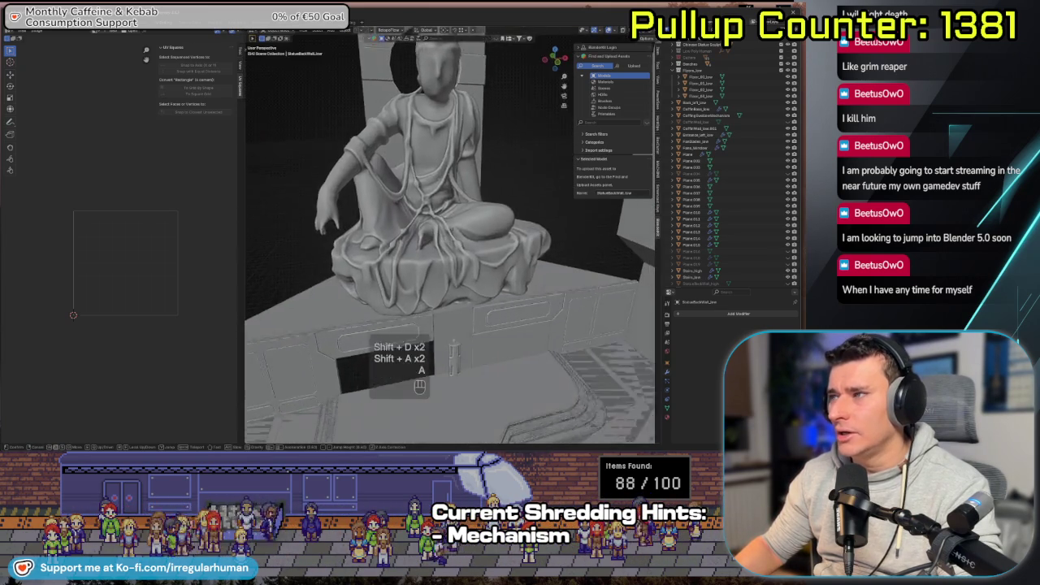
key("a")
key("s")
left_click(350, 228)
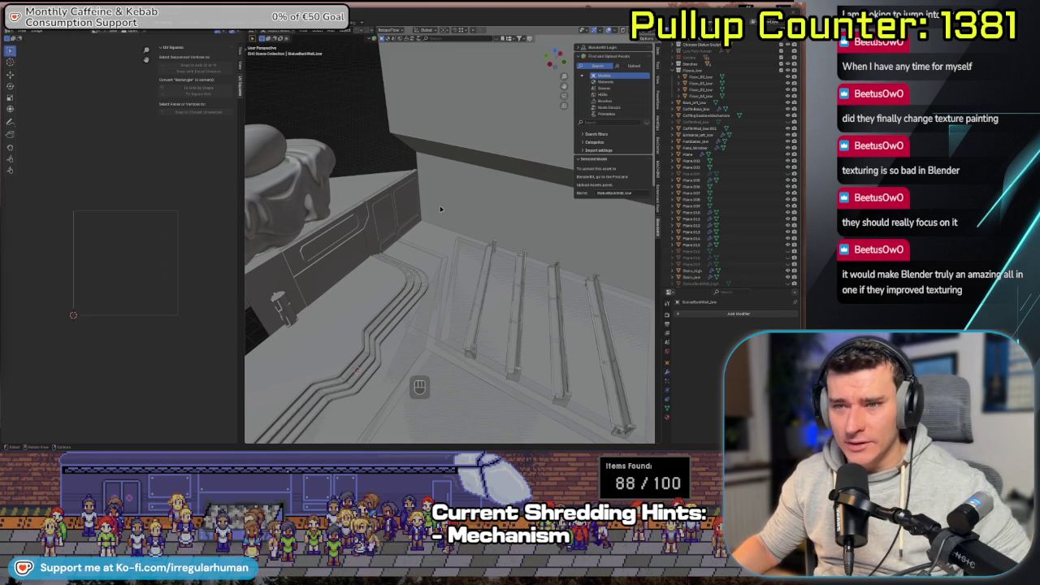
scroll(431, 212, "down", 10)
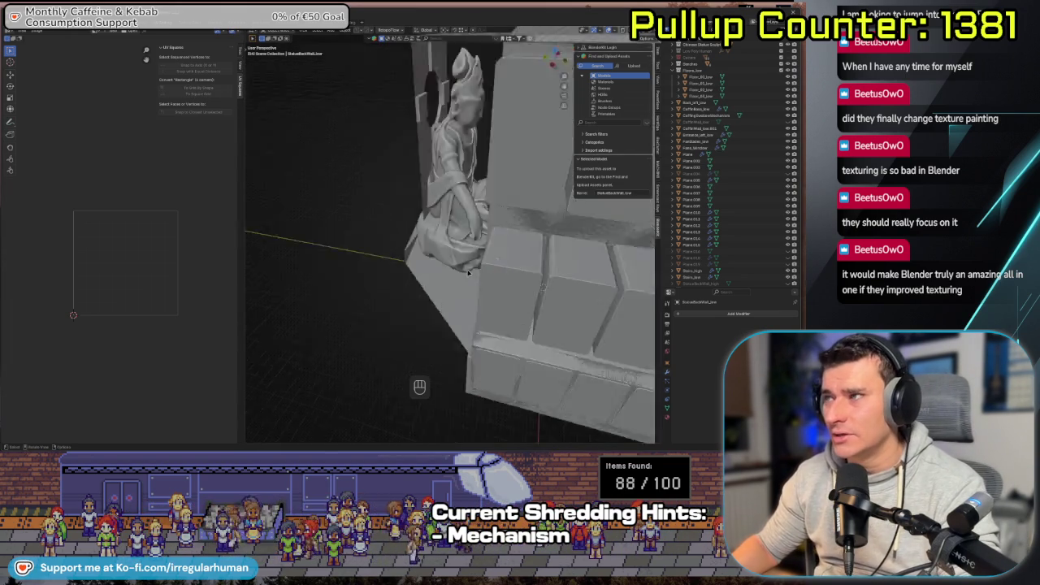
scroll(440, 278, "up", 10)
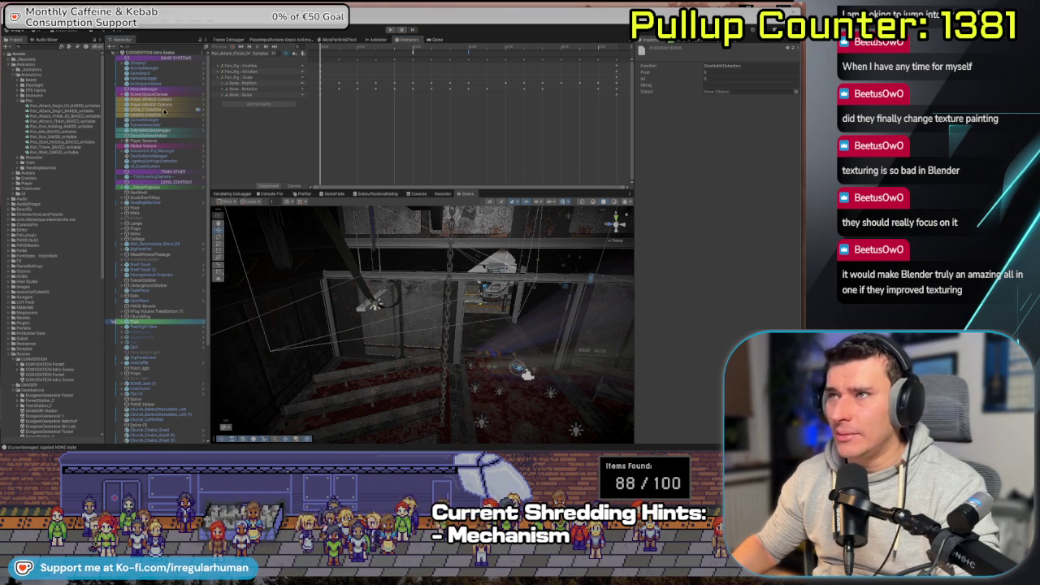
- Expand _PlayerCapsule and select the Hand Pan's hit-detection object
left_click(174, 130)
left_click(149, 189)
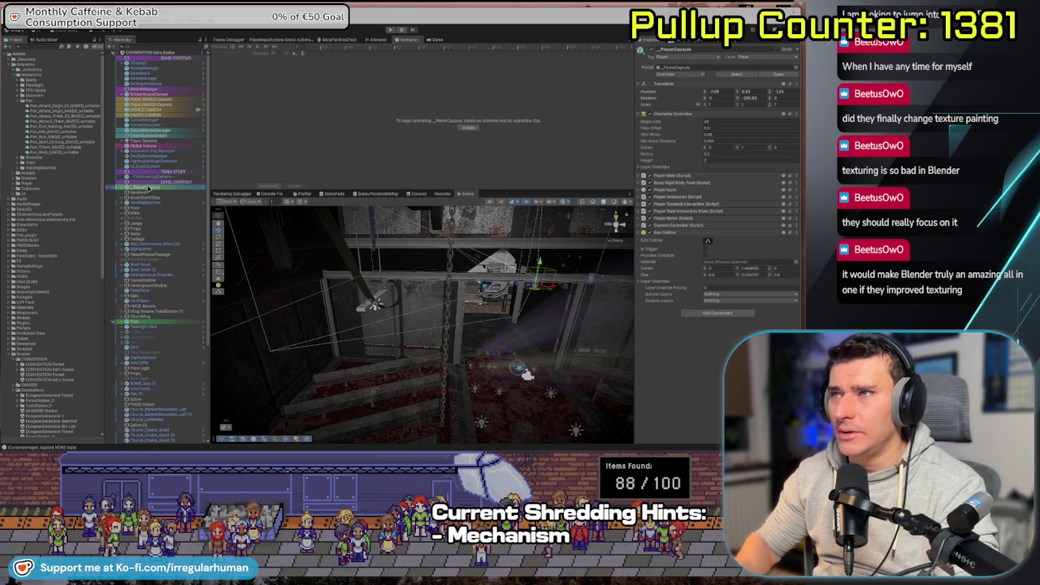
key("Right")
key("Down")
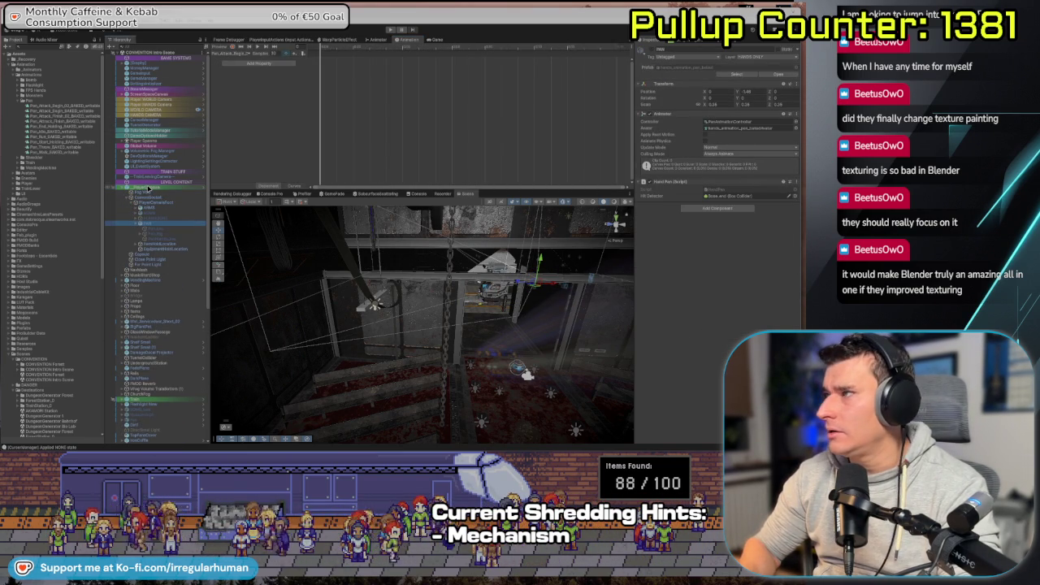
left_click(746, 196)
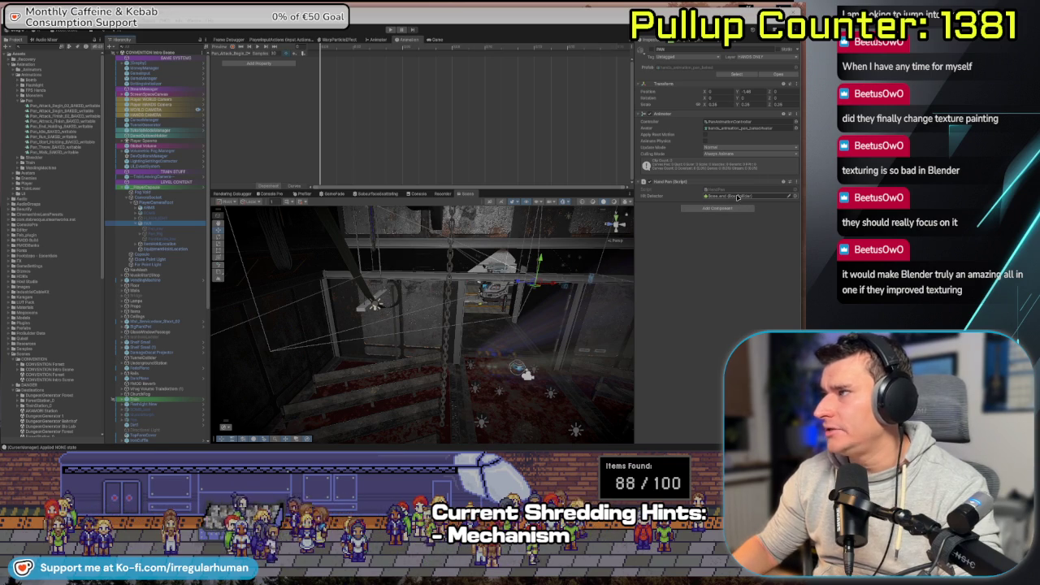
left_click(165, 244)
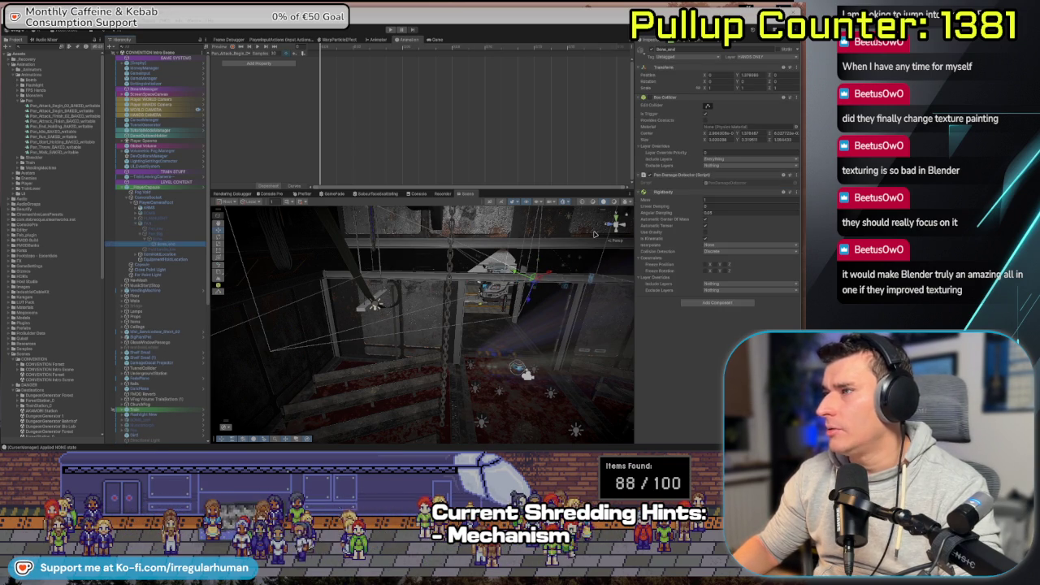
- Frame the hit detector, show its box collider, and open its PanDamageDetector script in Rider
key("f")
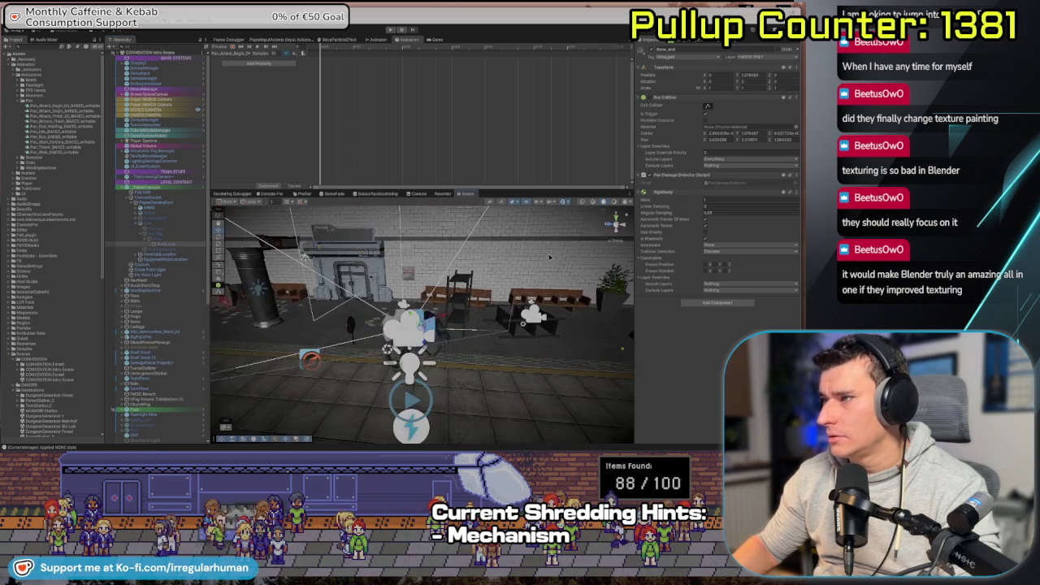
left_click(708, 109)
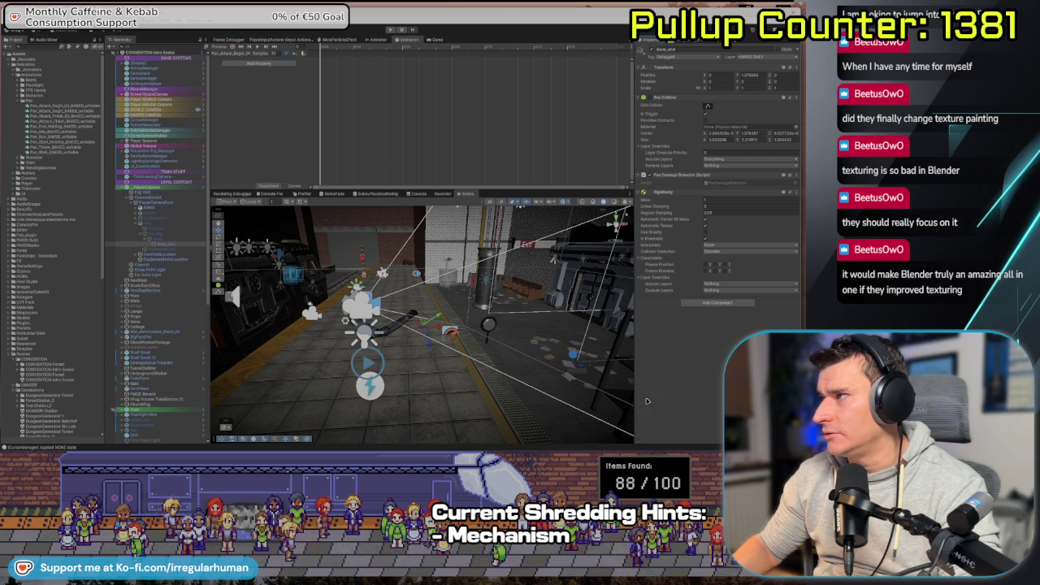
double_click(724, 187)
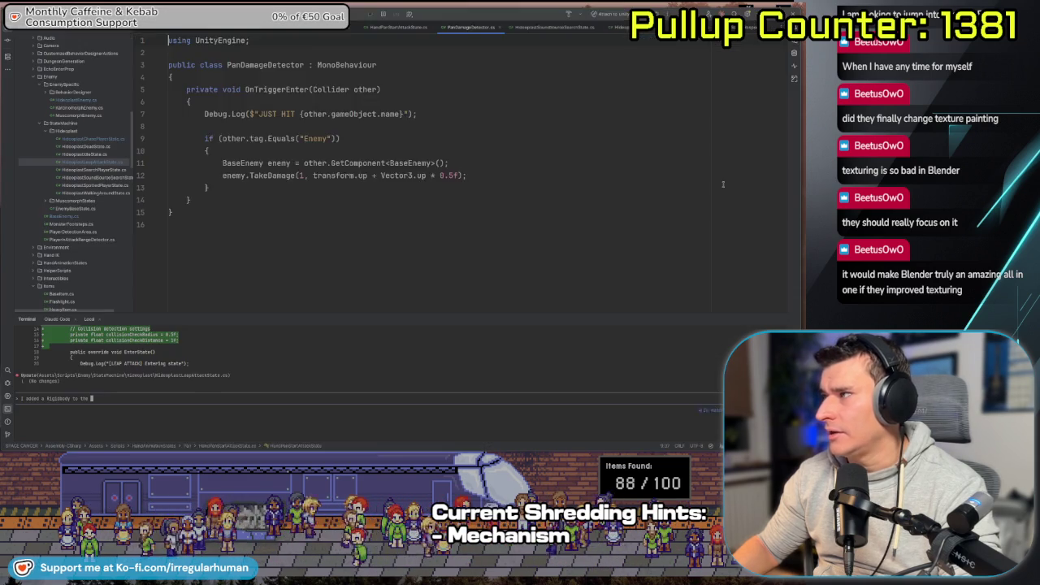
- Below the Enemy block, start a new if (other.tag.Equals("")) check
left_click(311, 214)
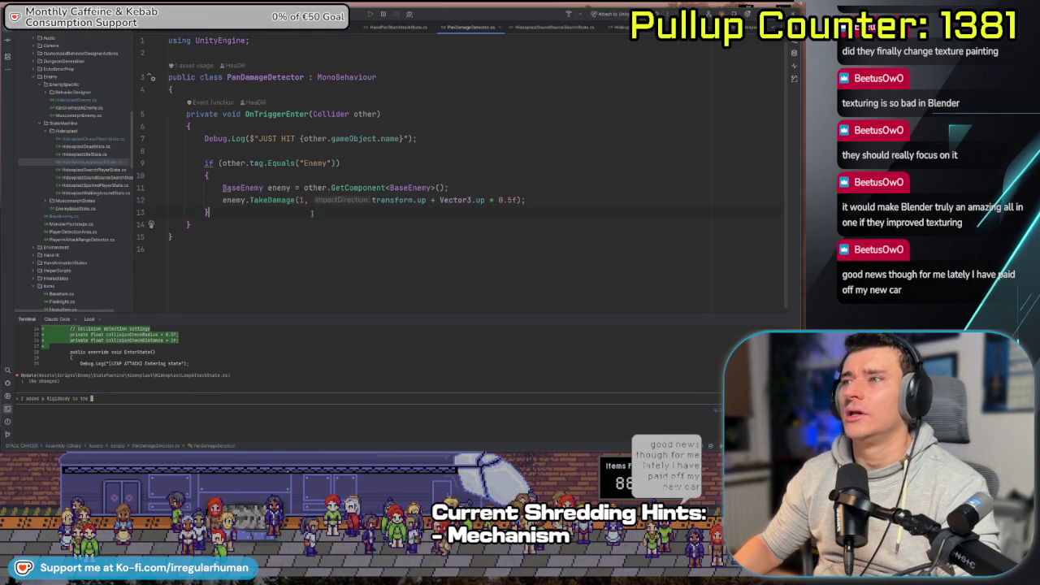
key("Return")
key("Return")
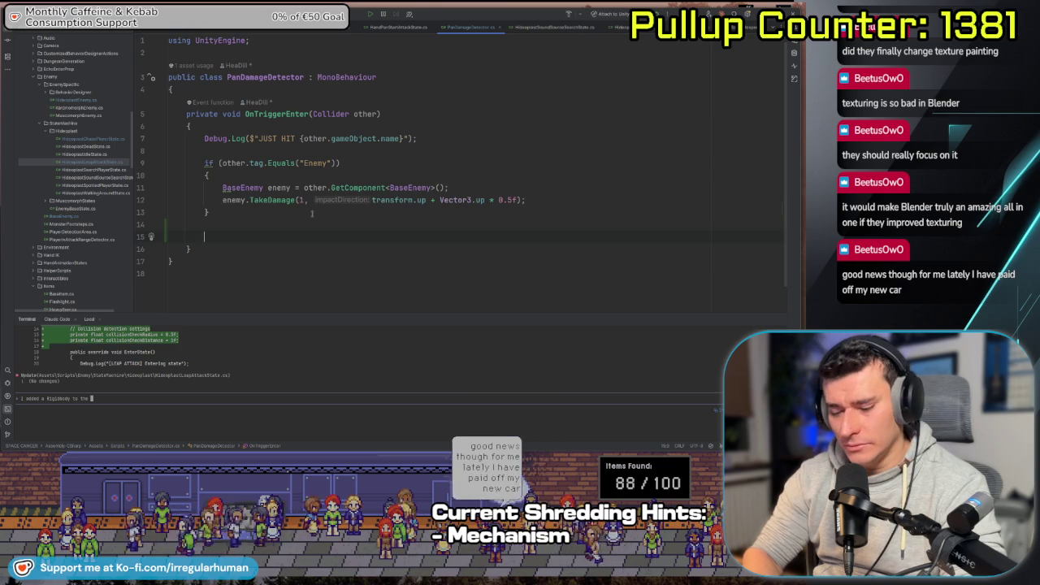
type("if ()")
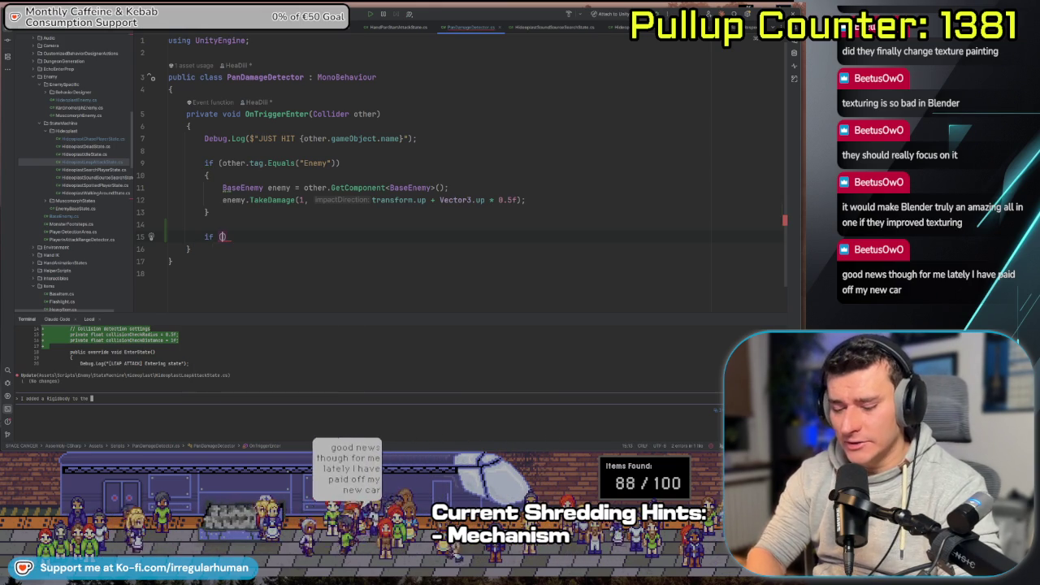
type("other.tag")
type(".Equals(")
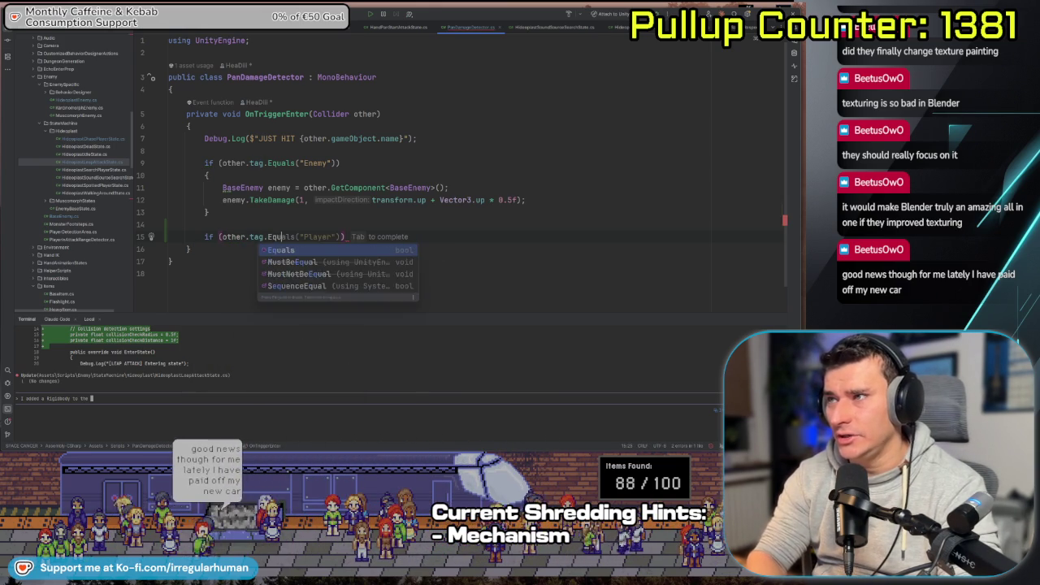
type("\"")
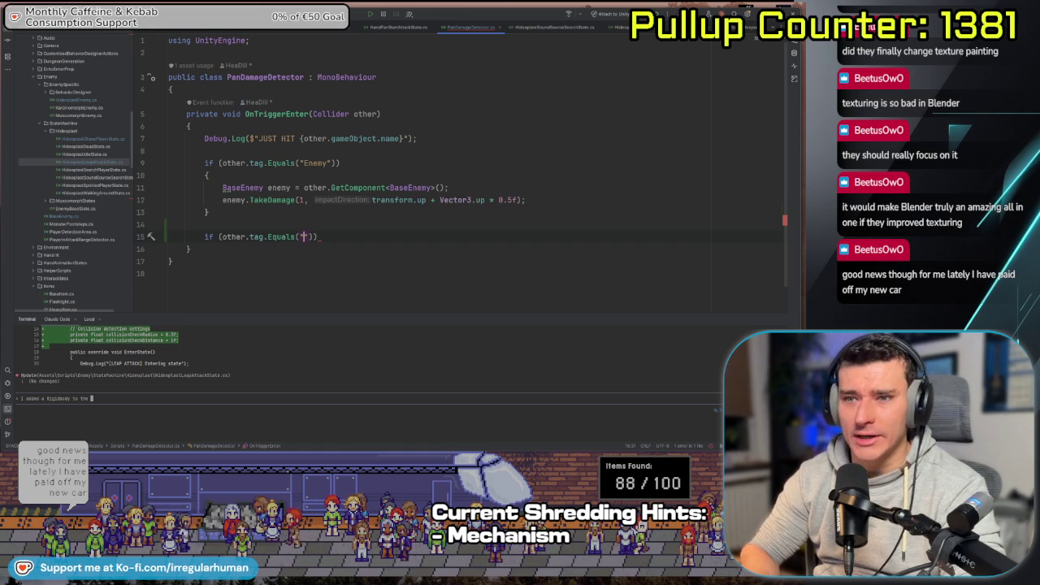
key("alt+Tab")
key("alt+Tab")
key("alt+Tab")
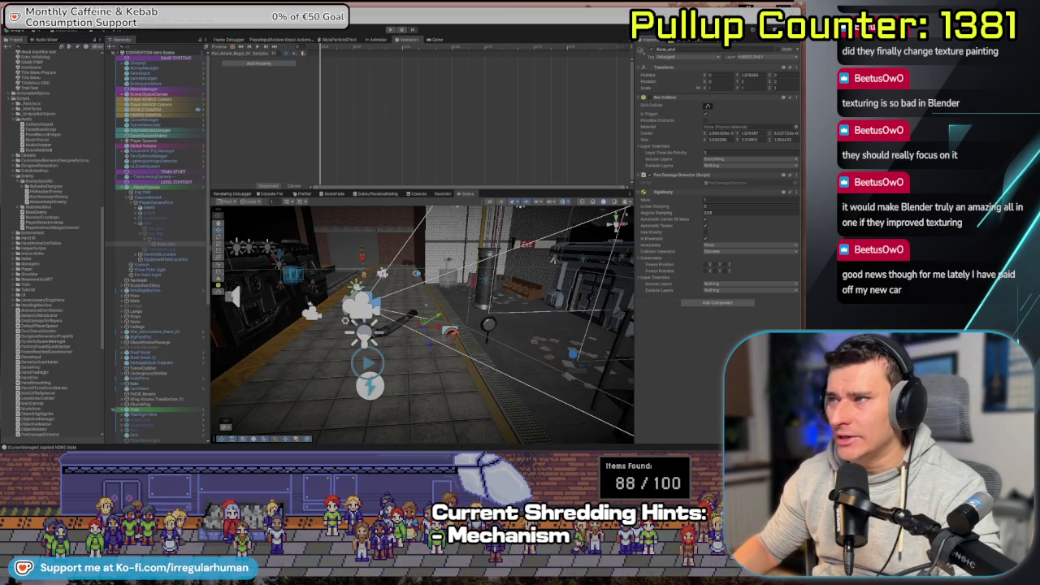
- Select the train in the Scene view and frame it
right_click(370, 321)
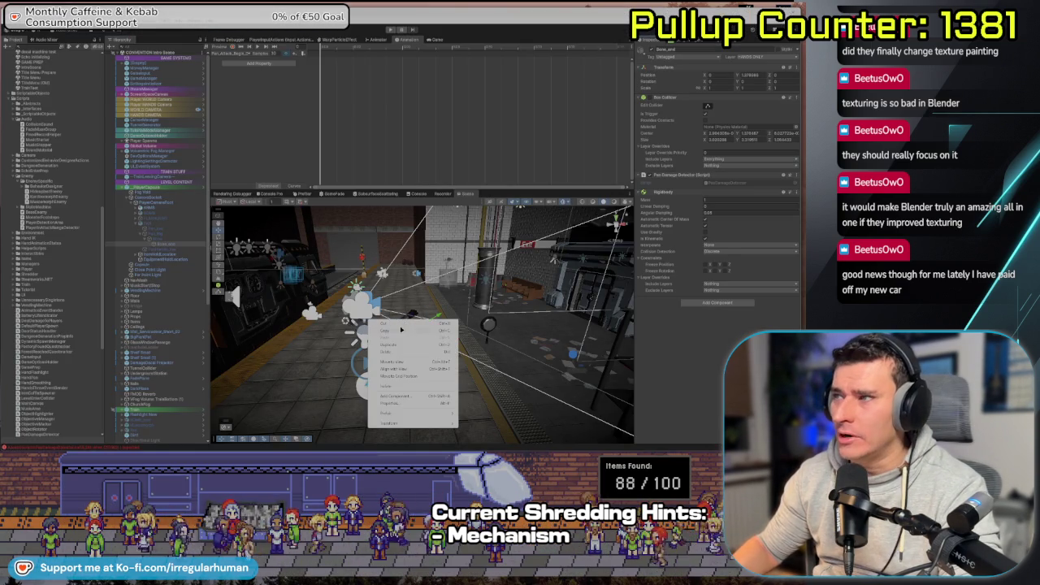
left_click(469, 289)
key("f")
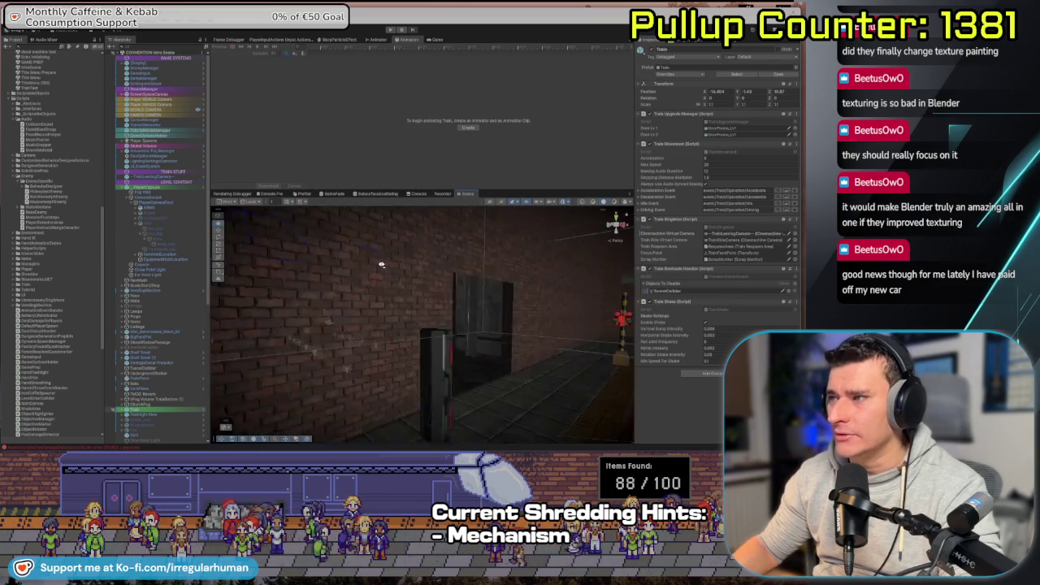
scroll(381, 265, "down", 5)
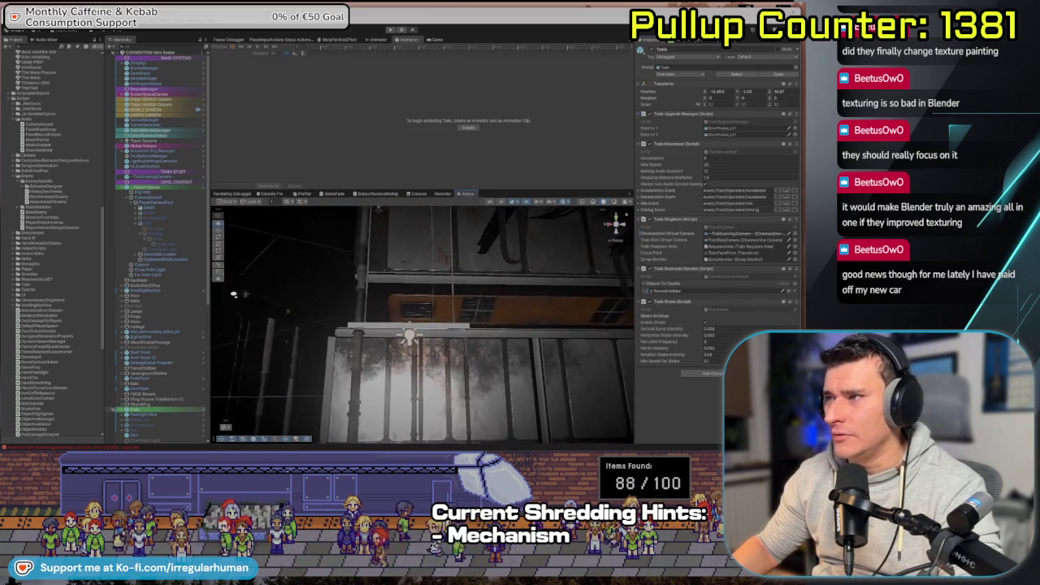
scroll(341, 309, "down", 5)
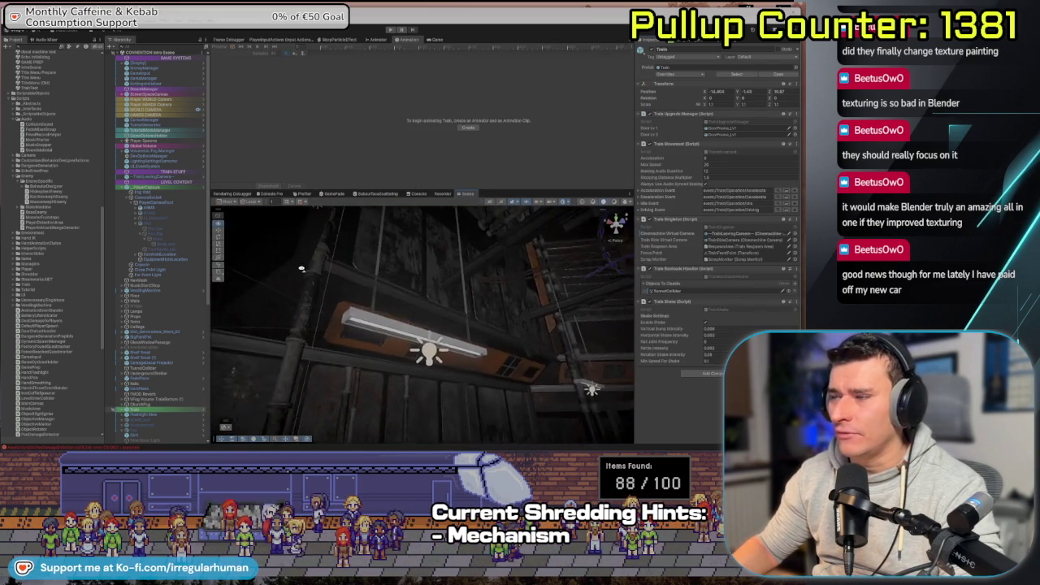
scroll(297, 278, "down", 5)
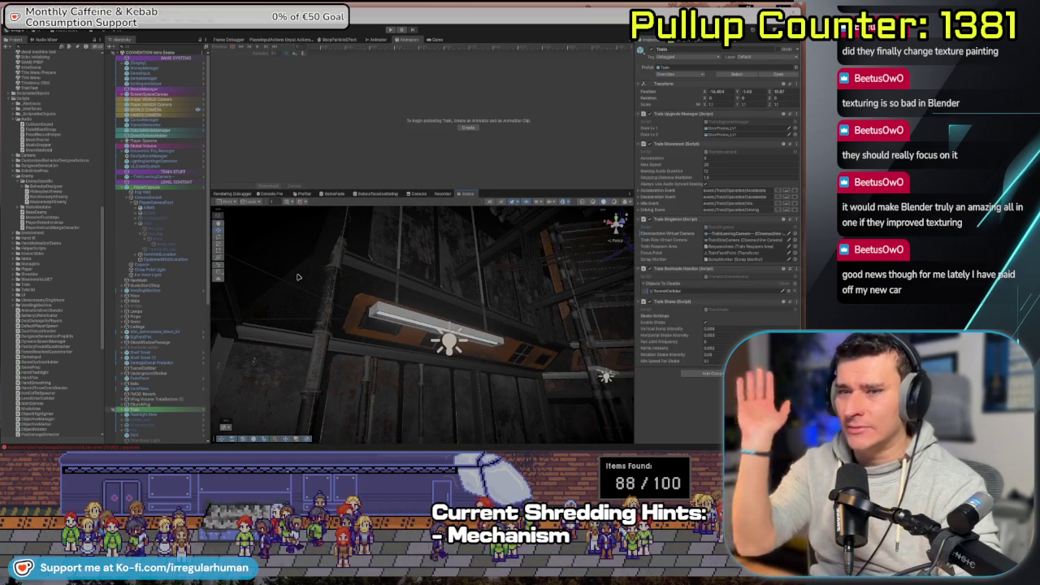
- Orbit up toward the ceiling beams and select a link of the hanging chain
left_click_drag(298, 277, 396, 305)
scroll(396, 305, "down", 5)
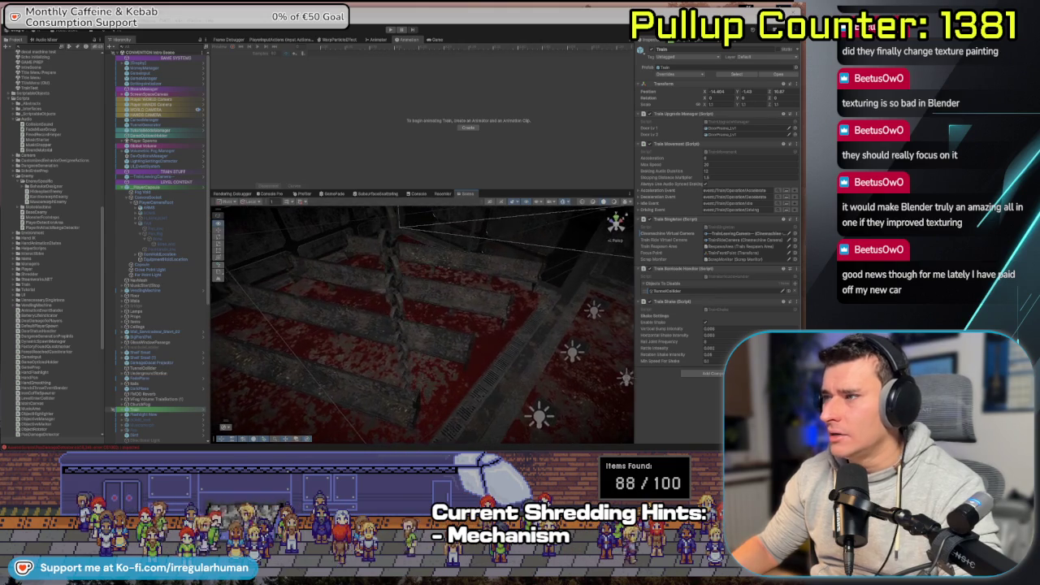
left_click(398, 360)
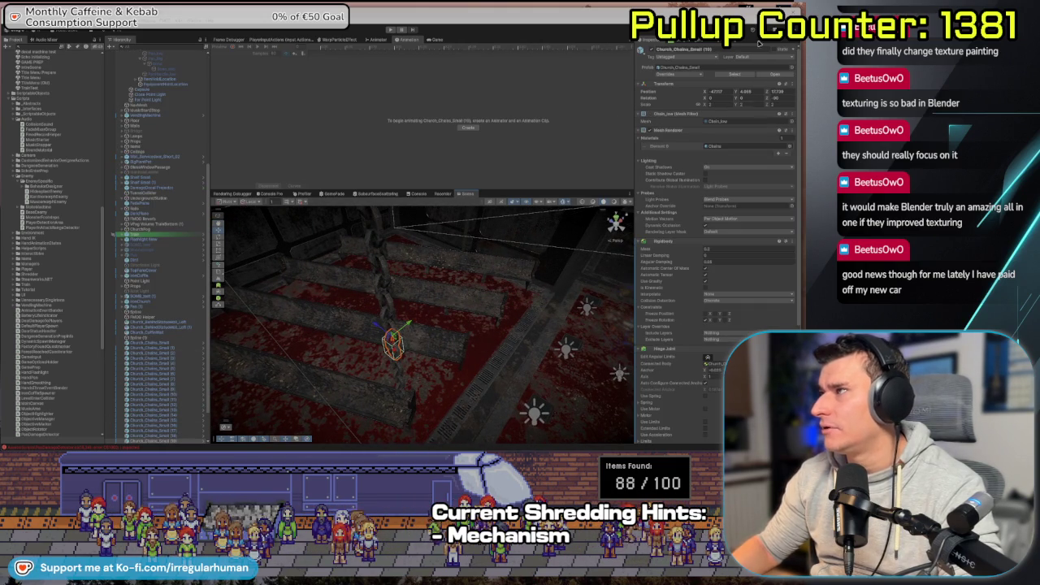
- Select the chain links' parent, fold its links away and rename it Church_Chains
scroll(130, 355, "down", 2)
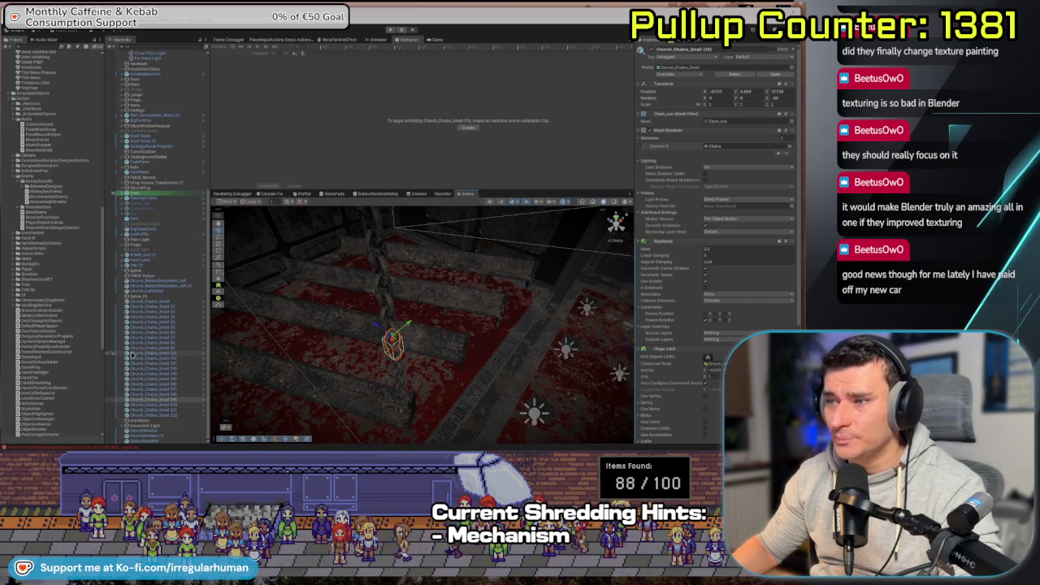
left_click(150, 308, "shift")
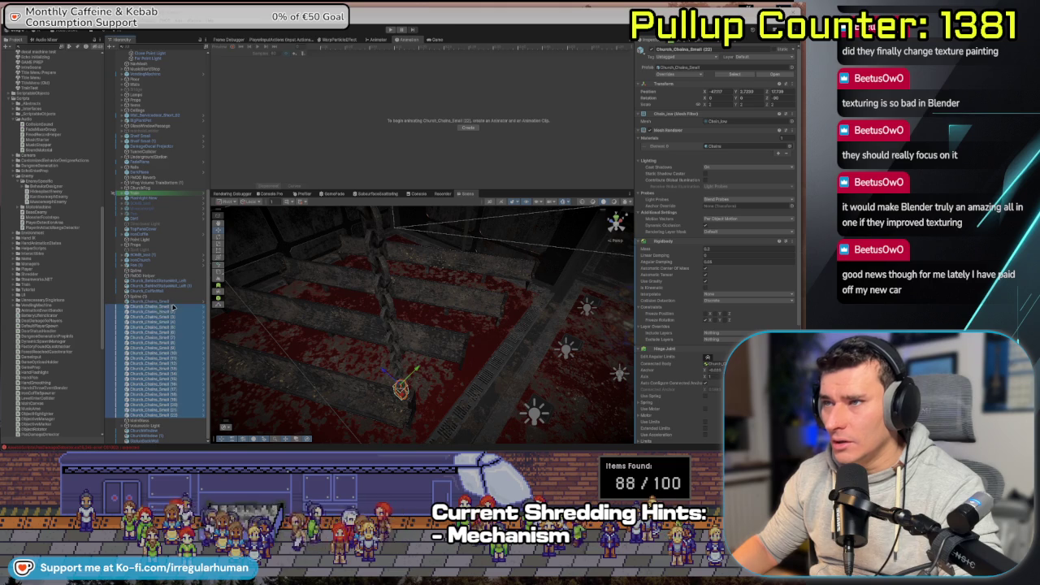
left_click(154, 302)
key("Left")
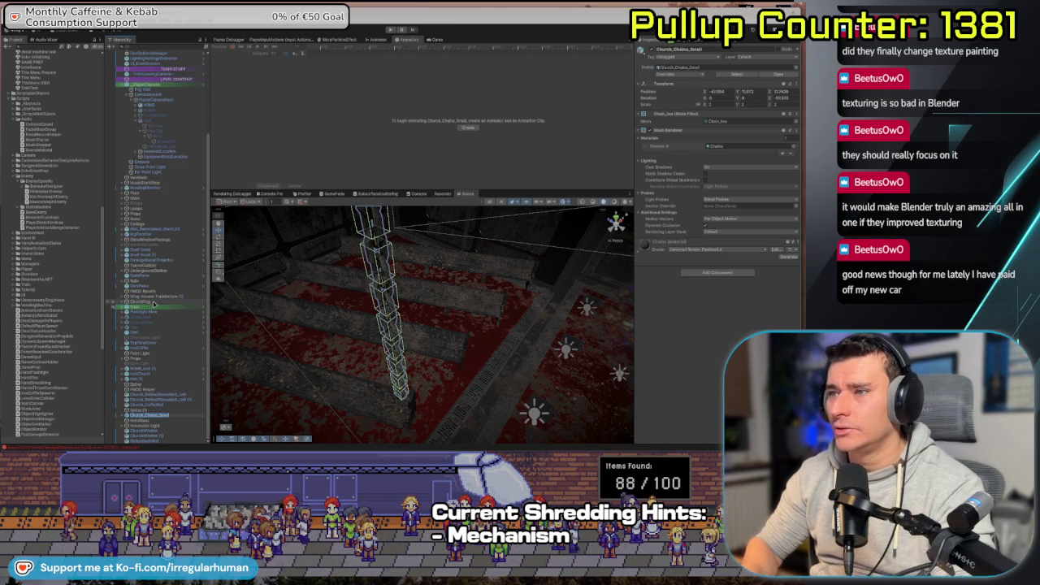
key("Left")
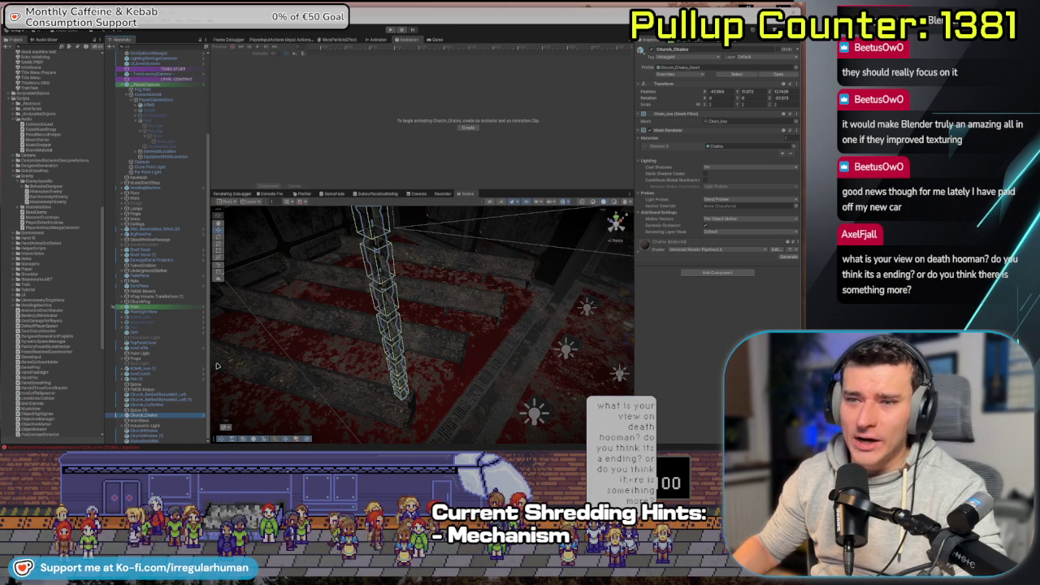
- Orbit around the chain column among the benches, then bring the Chrome car image results into view
mouse_move(342, 382)
left_mouse_down()
mouse_move(348, 351)
mouse_move(295, 337)
mouse_move(393, 356)
mouse_move(391, 378)
mouse_move(402, 255)
mouse_move(367, 333)
mouse_move(372, 316)
mouse_move(406, 319)
mouse_move(383, 340)
mouse_move(375, 328)
left_mouse_up()
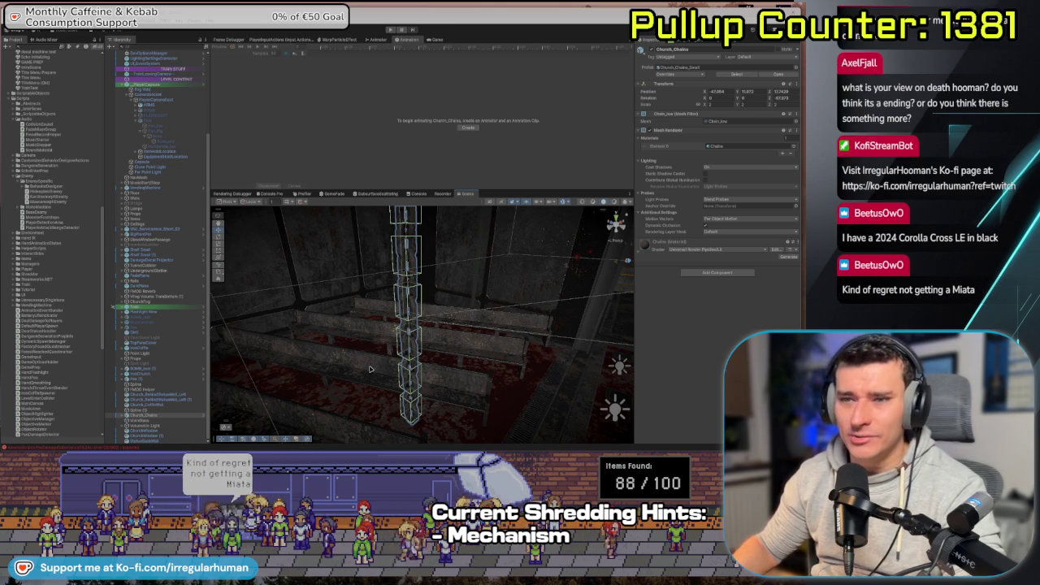
mouse_move(370, 369)
left_mouse_down()
mouse_move(363, 358)
mouse_move(362, 378)
left_mouse_up()
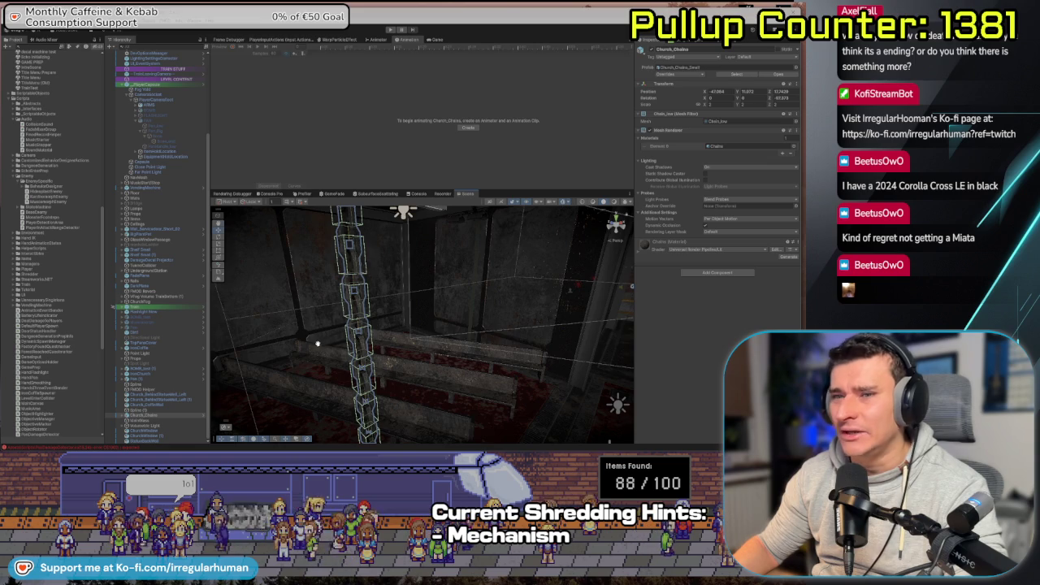
left_click_drag(318, 344, 328, 334)
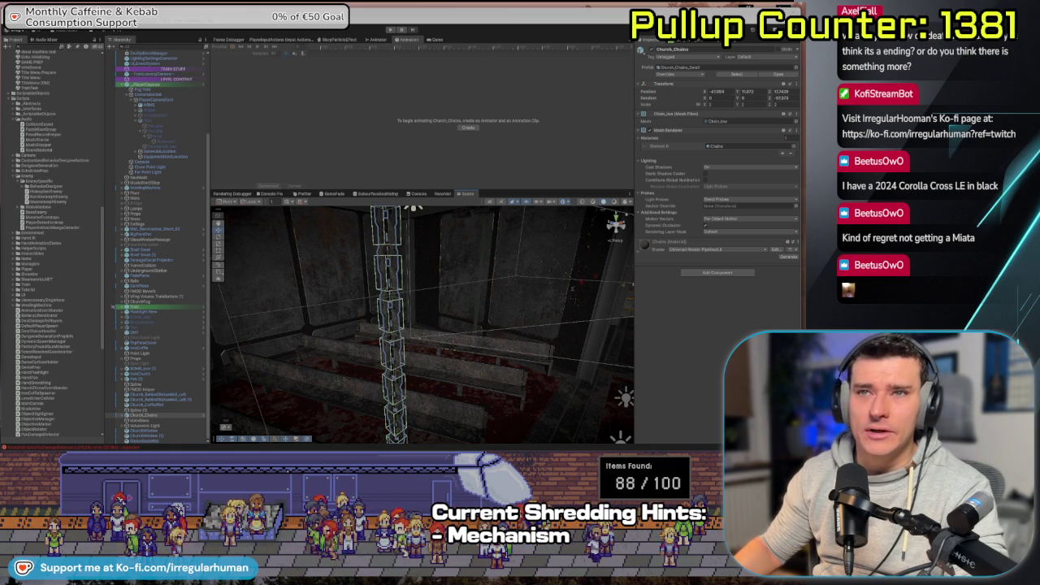
mouse_move(800, 113)
left_mouse_down()
mouse_move(348, 118)
mouse_move(185, 100)
mouse_move(198, 46)
left_mouse_up()
scroll(275, 233, "down", 1)
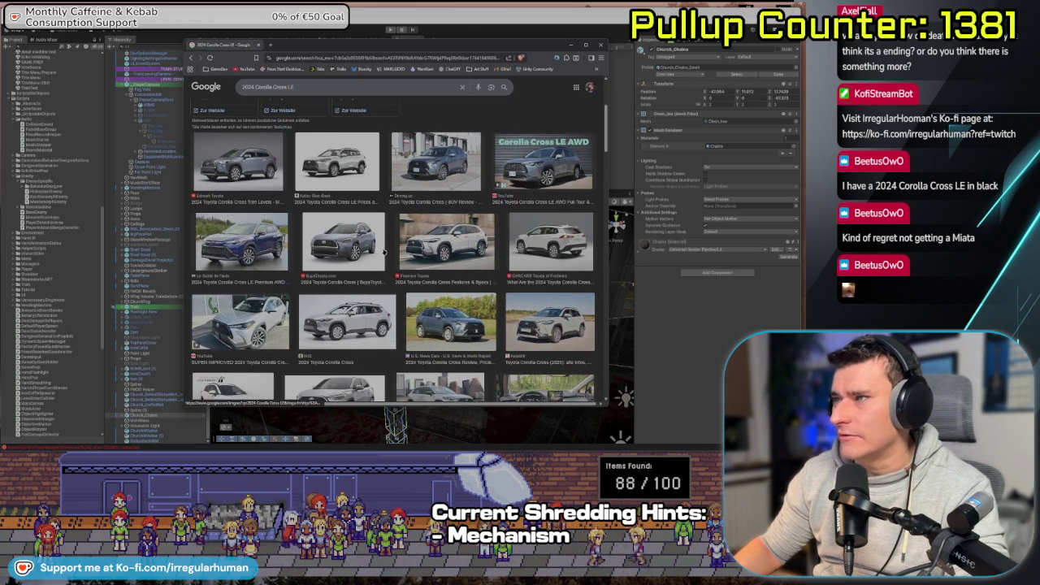
- Scroll through the 2024 Corolla Cross LE image results, then return to Unity
scroll(385, 252, "down", 3)
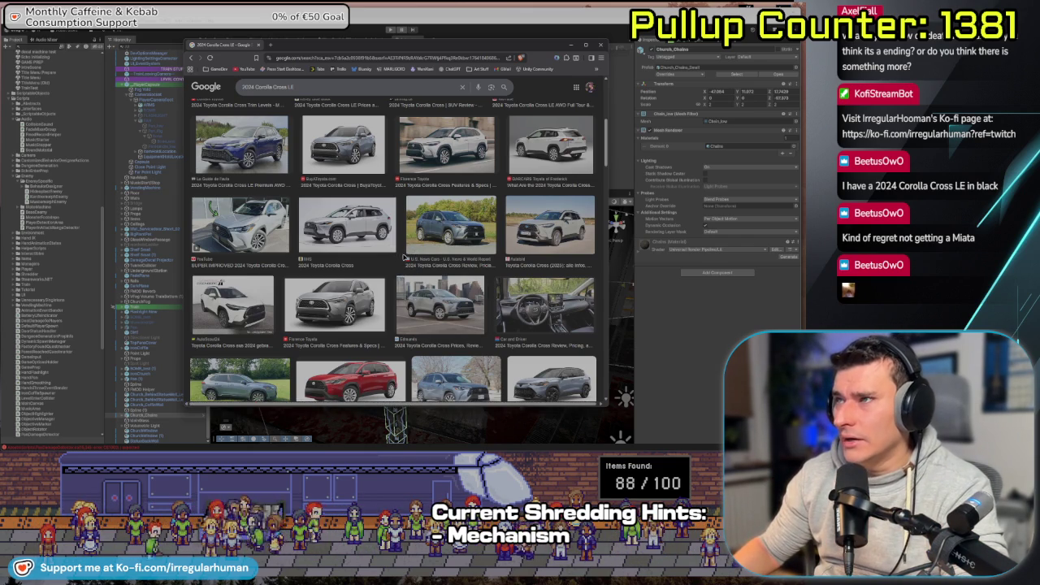
scroll(404, 257, "down", 4)
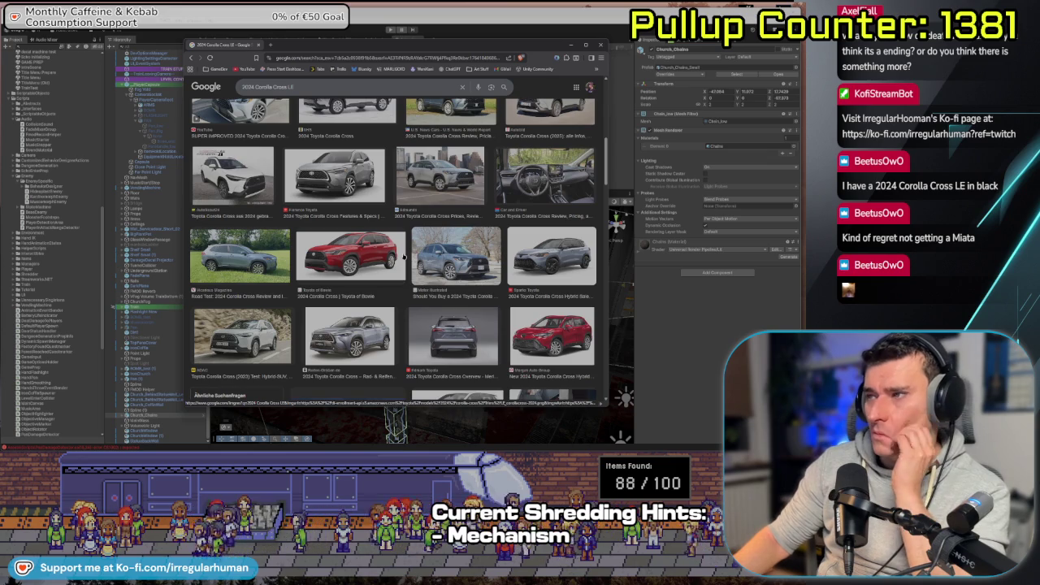
scroll(400, 257, "down", 3)
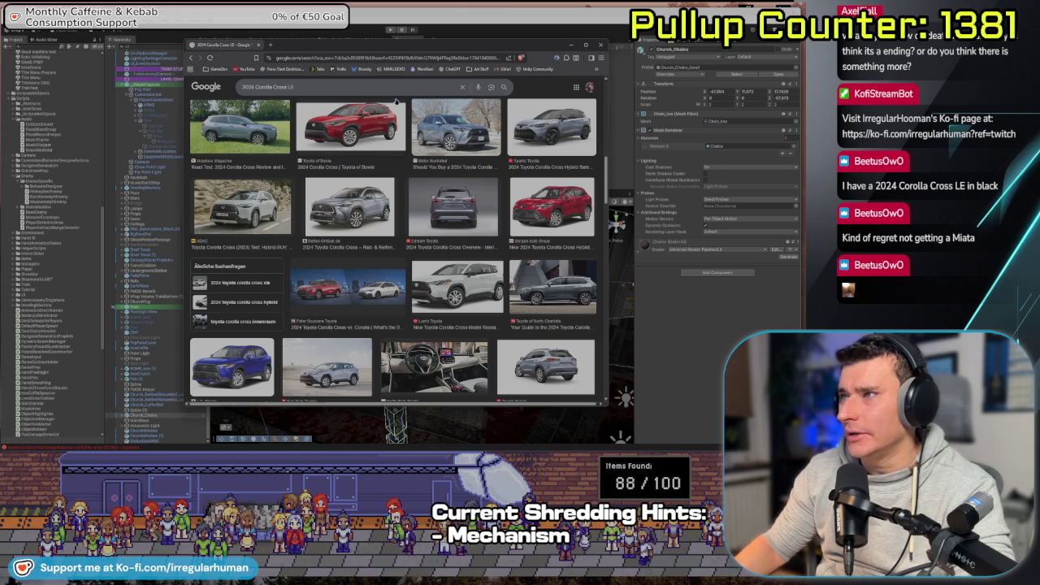
scroll(374, 283, "up", 3)
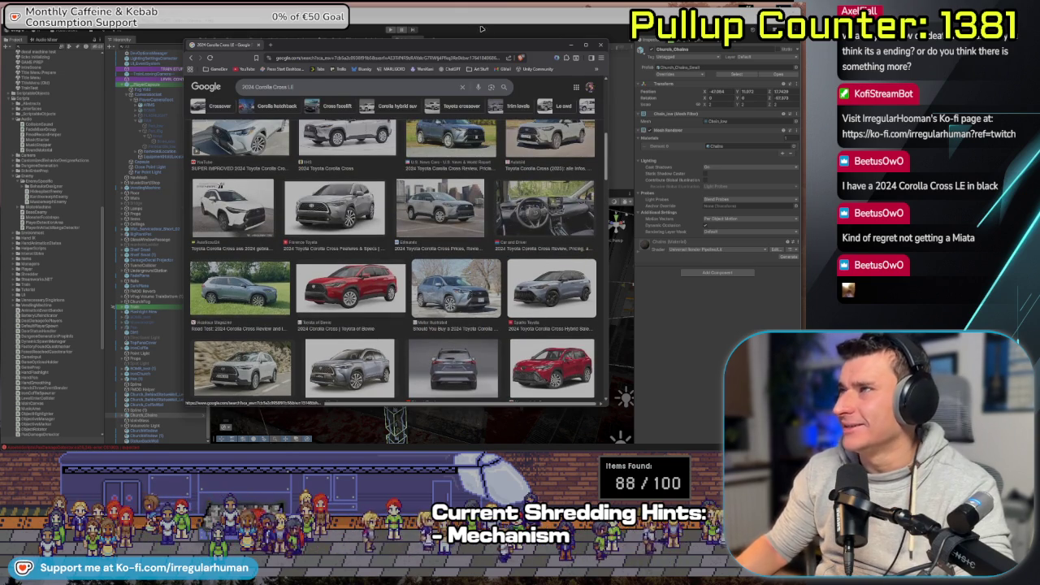
key("alt+Tab")
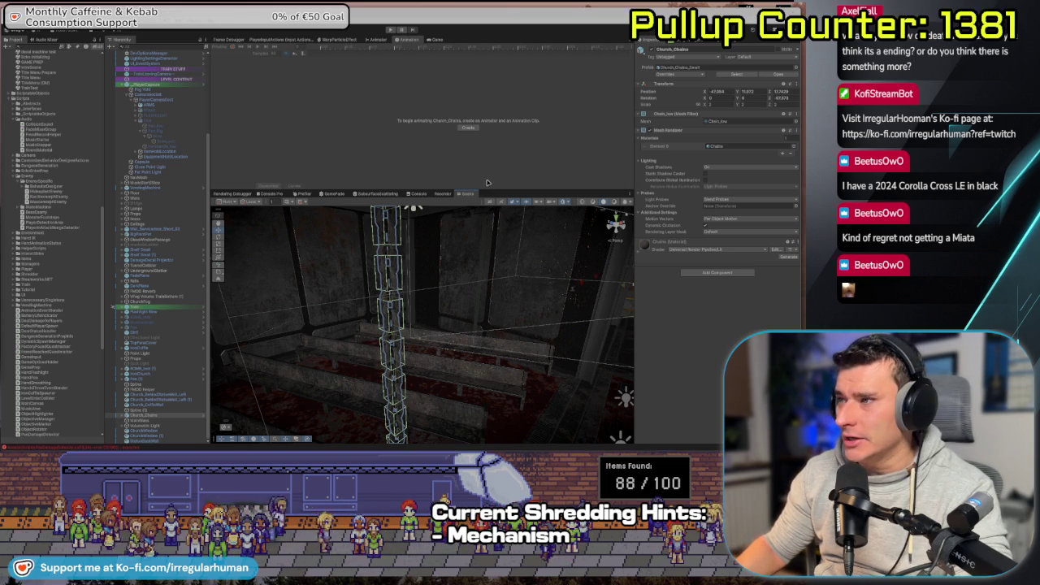
- Pull the view back around the chains, collapse PlayerCapsule, and select the first chain link
mouse_move(455, 357)
left_mouse_down()
mouse_move(424, 364)
mouse_move(506, 370)
mouse_move(488, 357)
mouse_move(416, 370)
left_mouse_up()
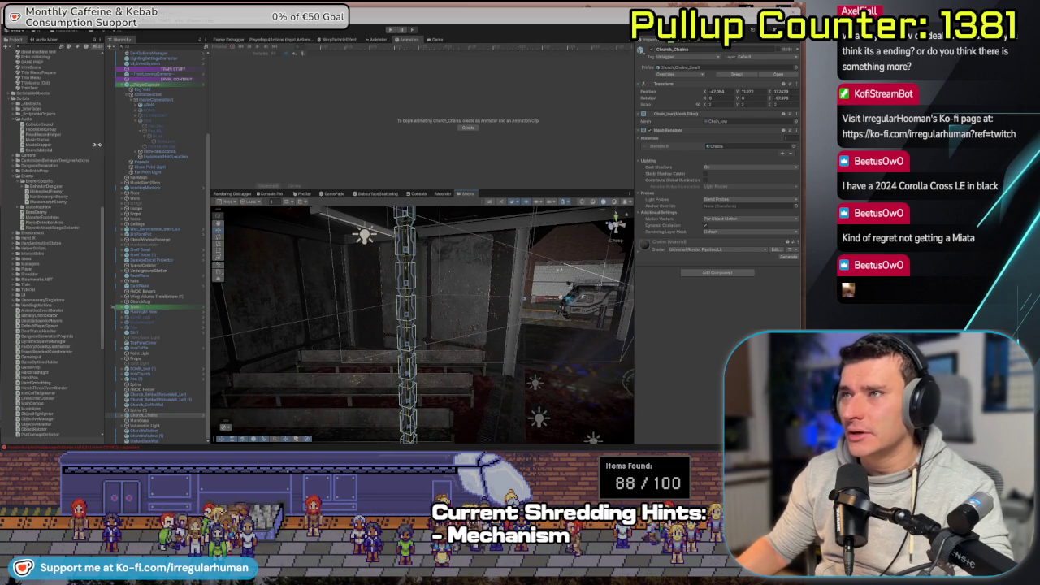
left_click(122, 85)
scroll(146, 243, "up", 5)
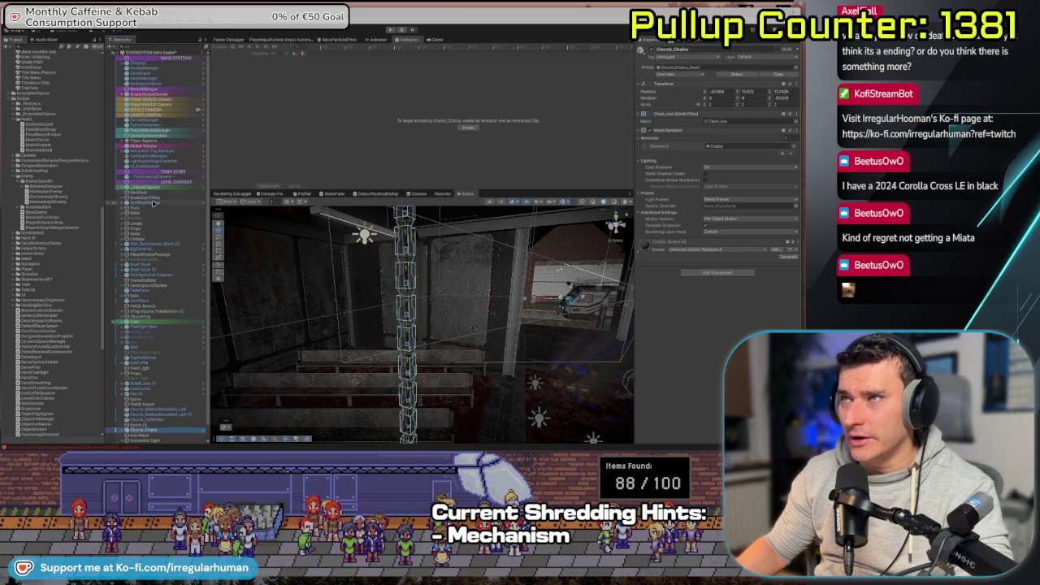
scroll(151, 393, "down", 1)
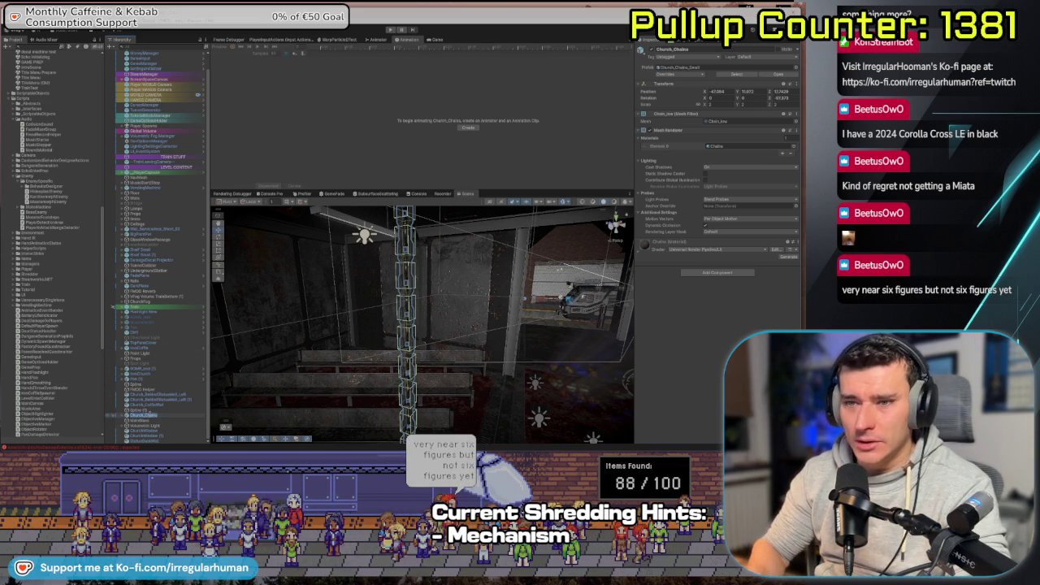
left_click(151, 420)
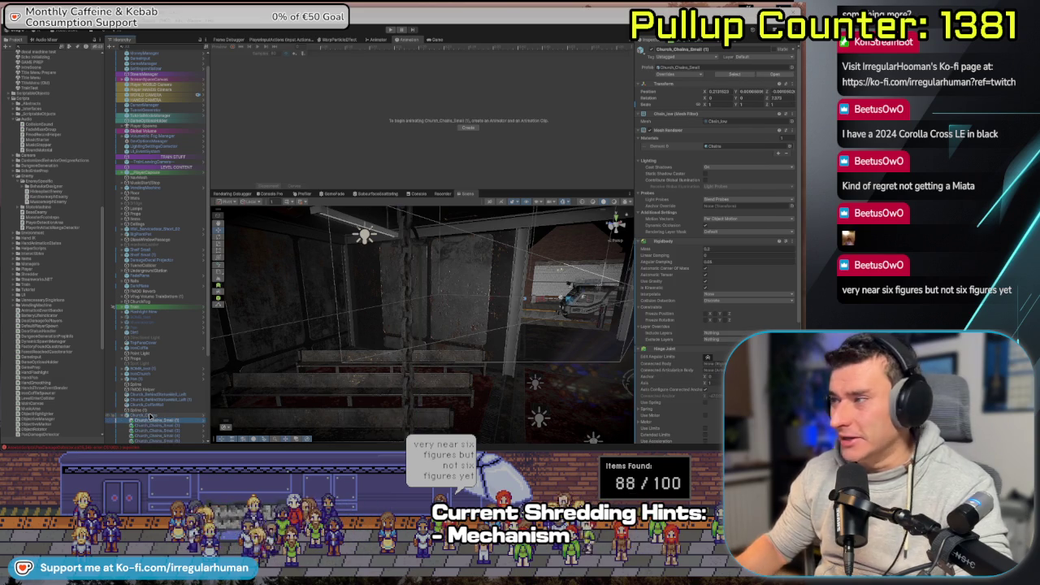
- Add a new Rope tag through the Tag dropdown's tag settings
scroll(148, 423, "down", 5)
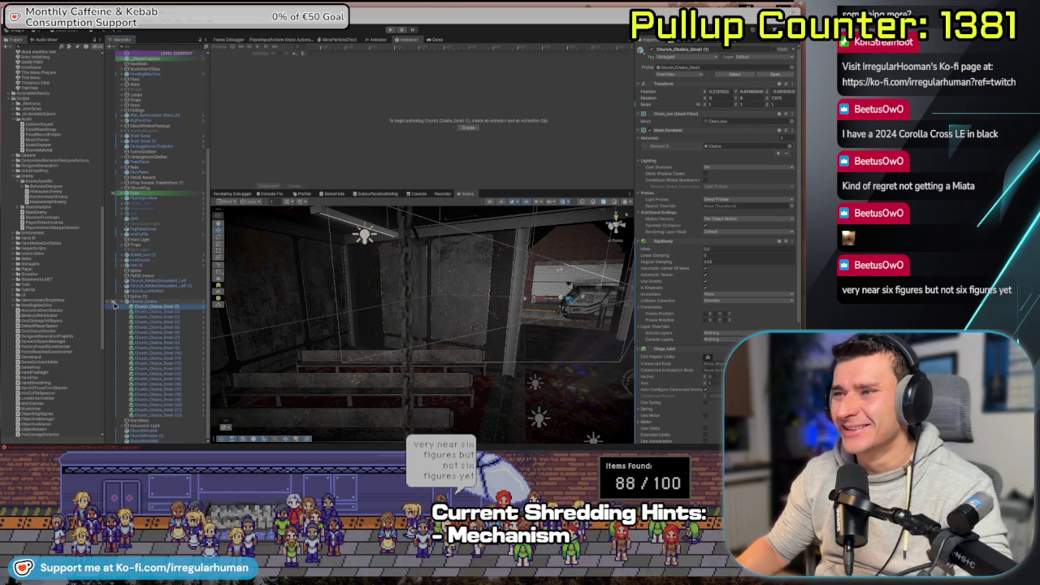
left_click(164, 416, "shift")
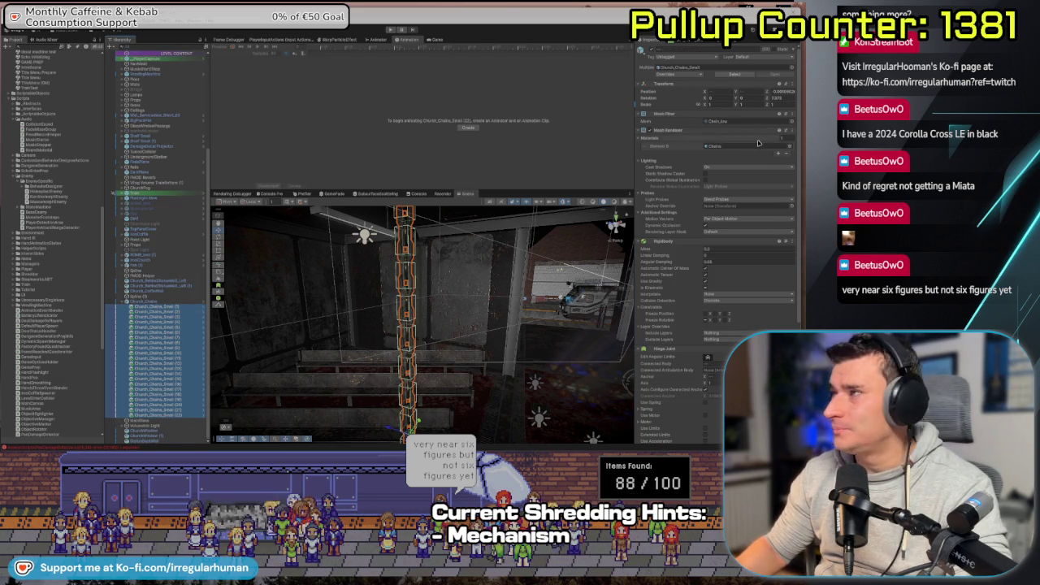
left_click(692, 58)
left_click(688, 267)
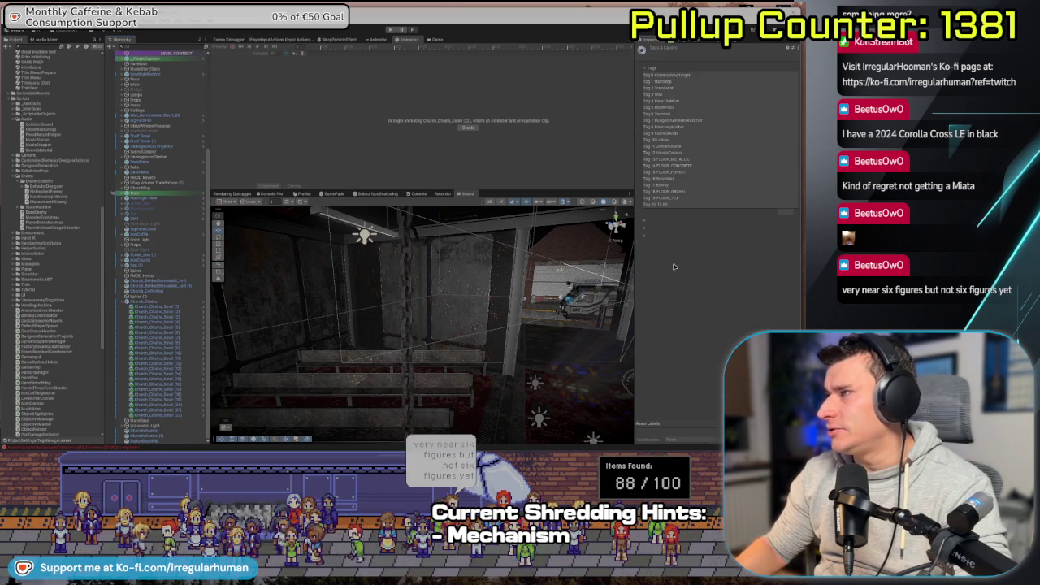
left_click(788, 214)
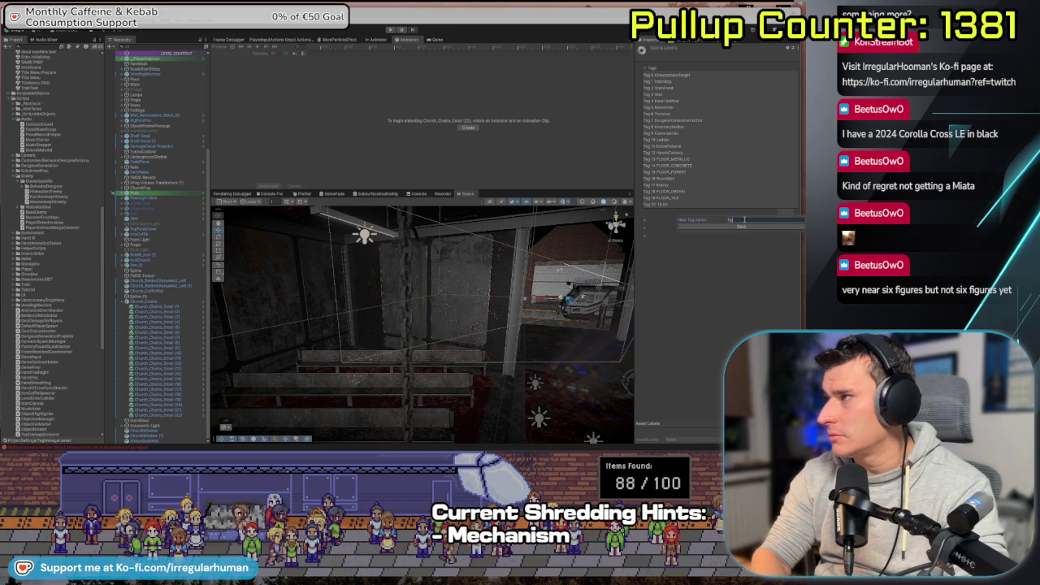
key("Return")
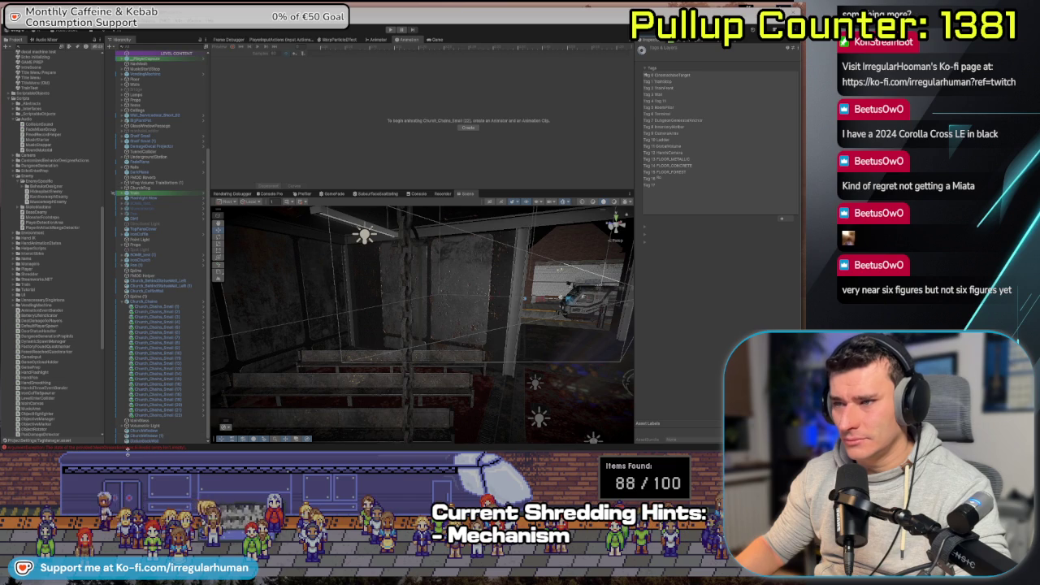
left_click_drag(677, 186, 681, 160)
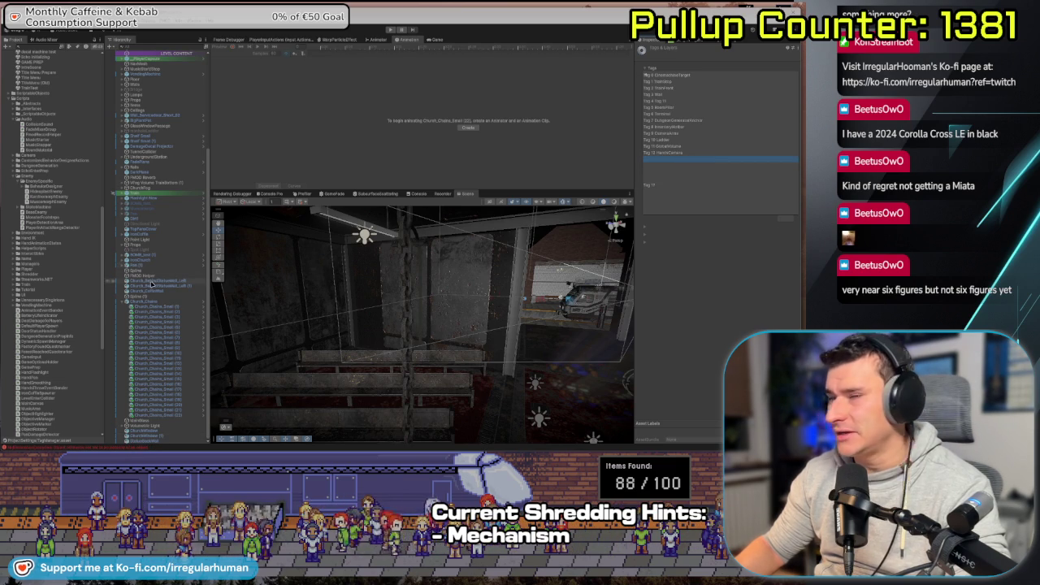
- Reselect all Church_Chains_Small links and set their Tag to Rope
left_click(151, 283)
scroll(162, 261, "up", 5)
scroll(162, 261, "down", 5)
left_click(162, 416, "shift")
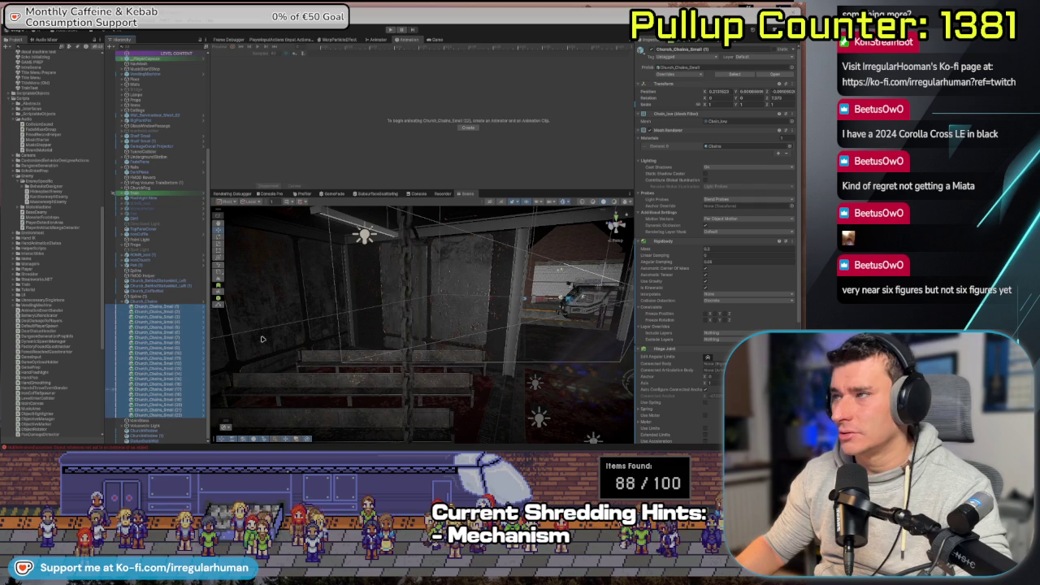
left_click(668, 56)
left_click(673, 265)
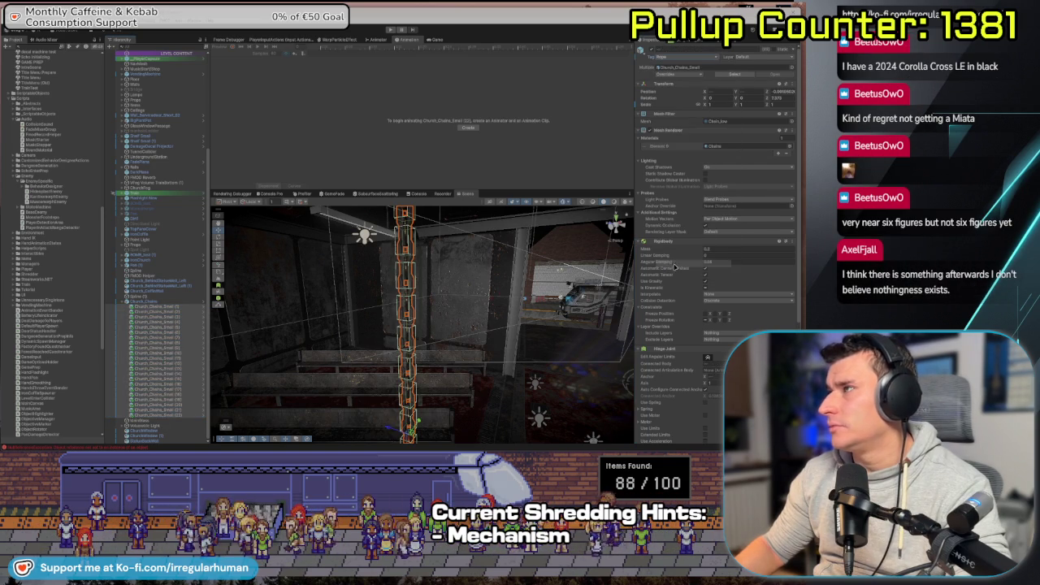
key("alt+Tab")
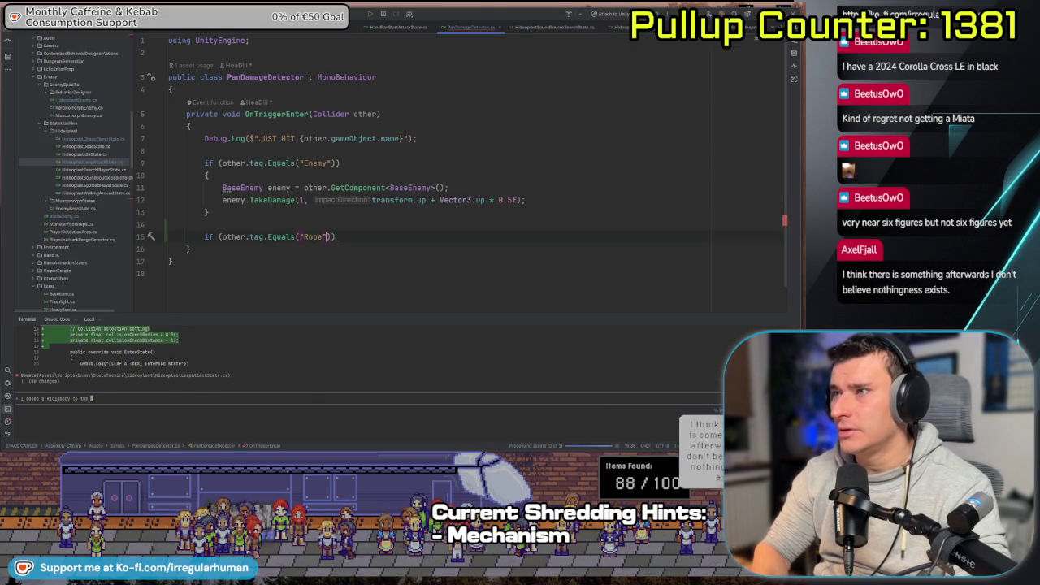
- Open the Rope block with other.TryGetComponent<Rigidbody>(out Rigidbody rope)
key("Return")
type("{")
key("Return")
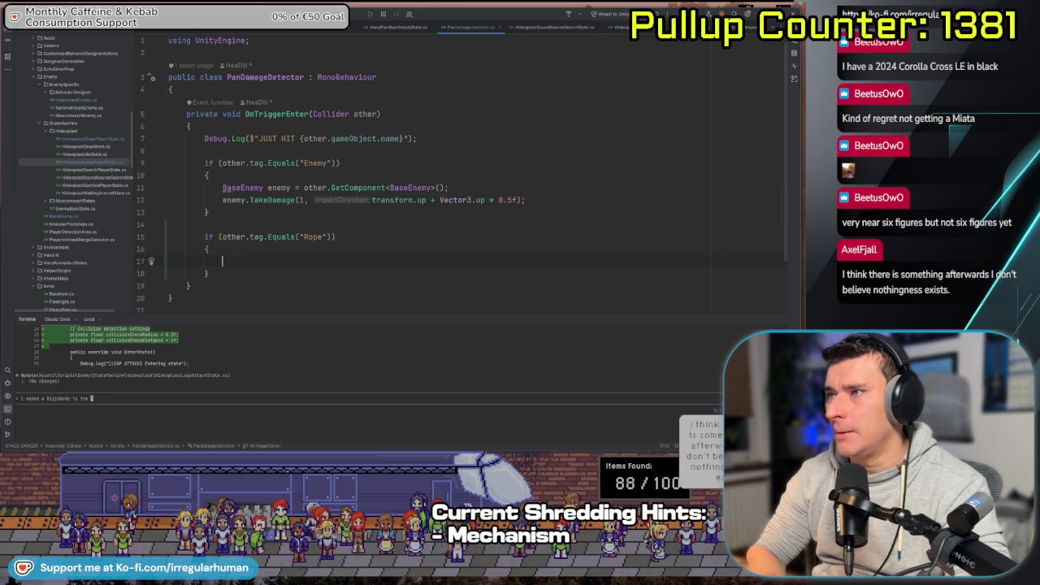
type("other.")
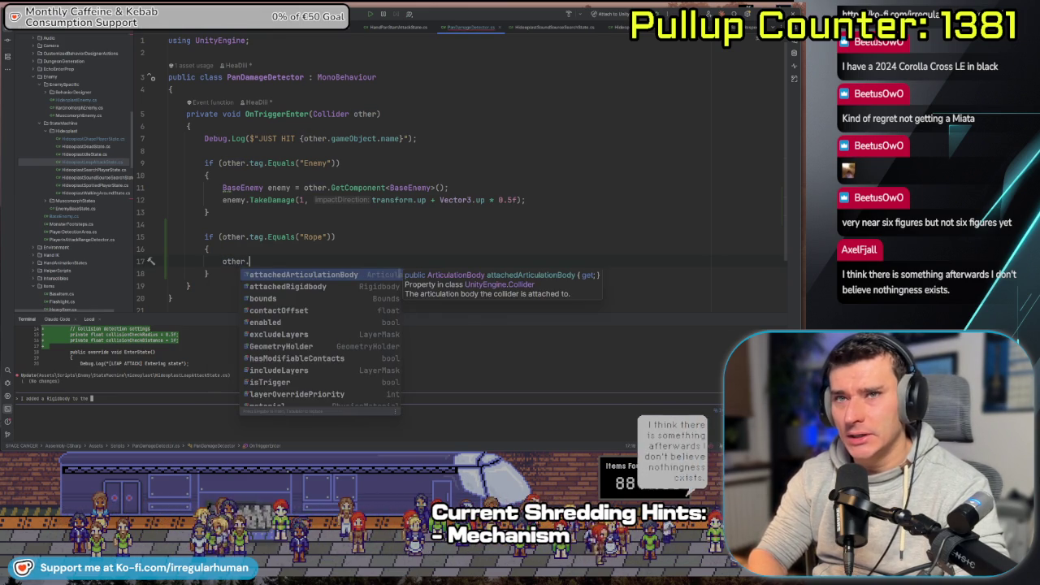
type("Try")
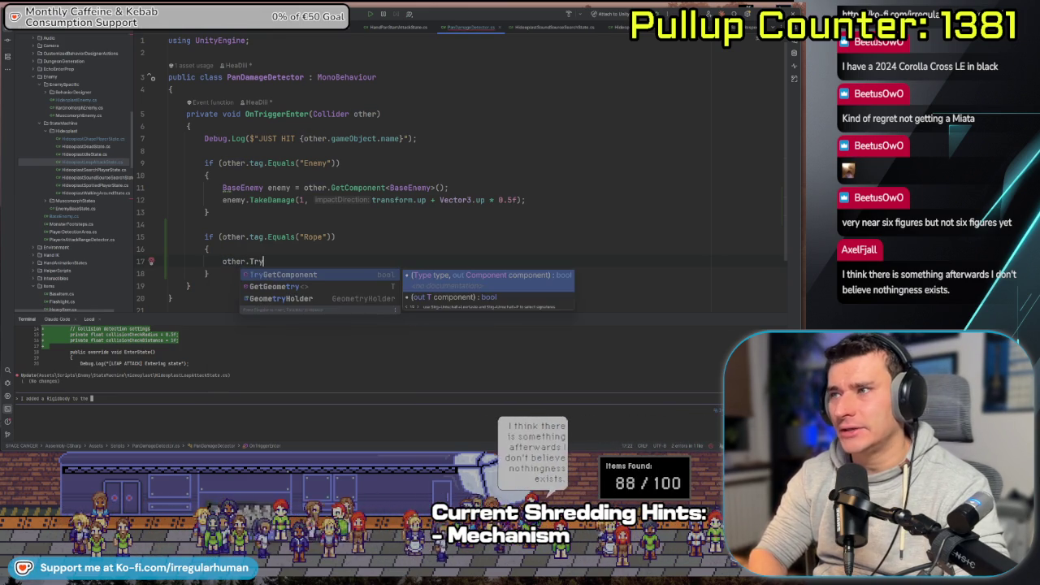
key("Return")
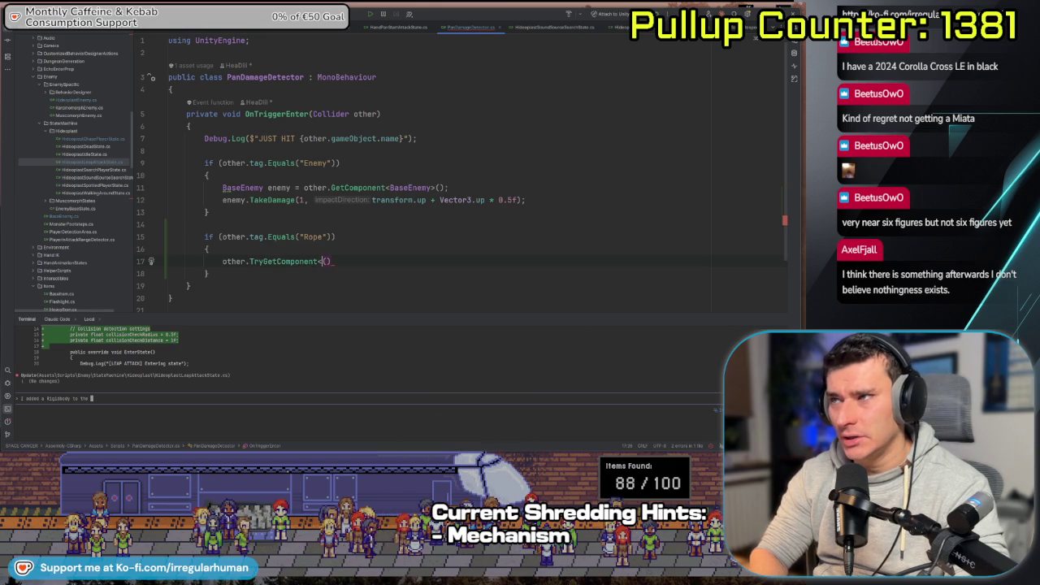
type("Rigidbody")
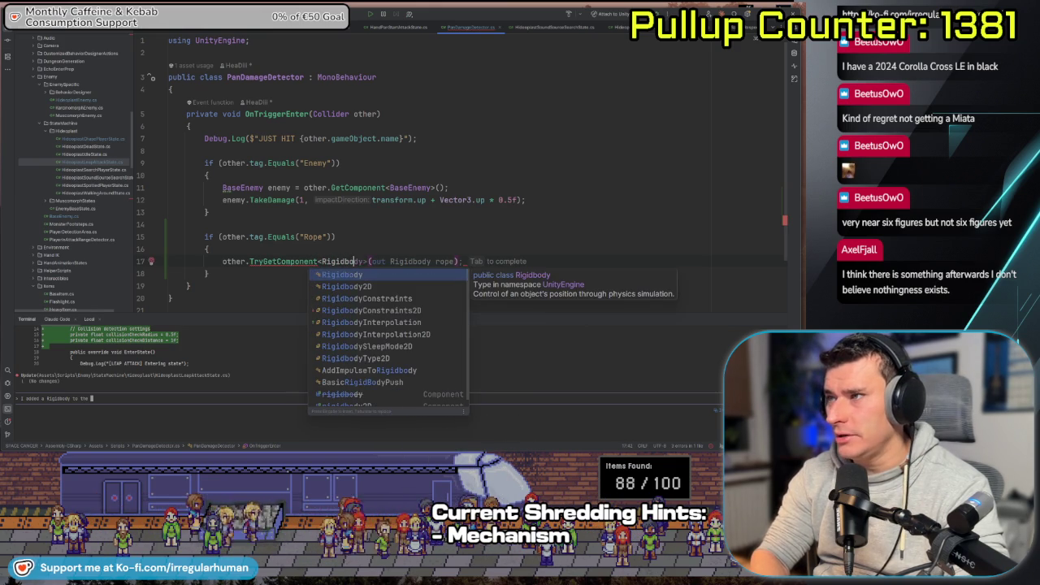
type(">")
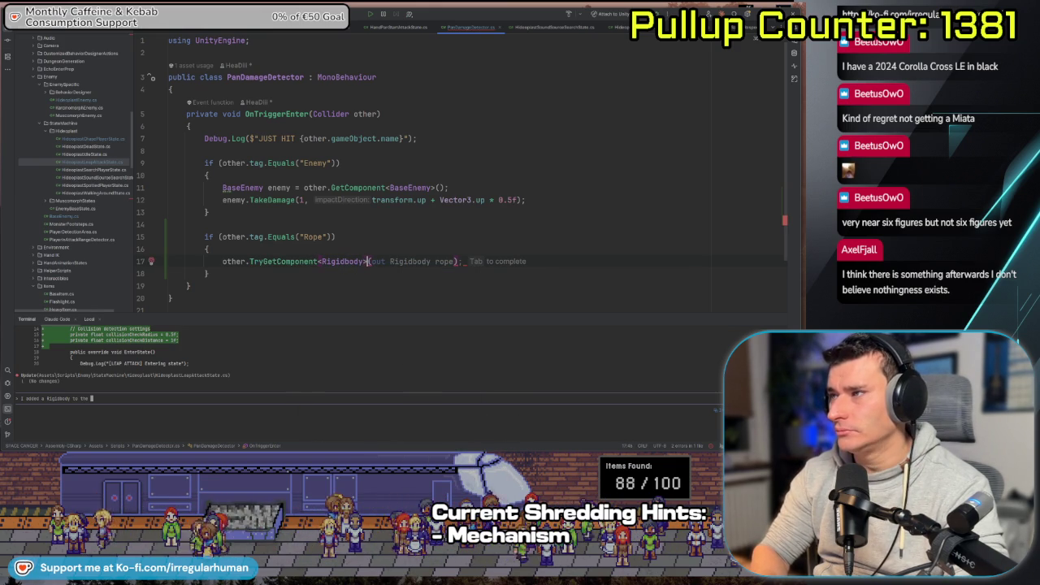
key("Tab")
key("Return")
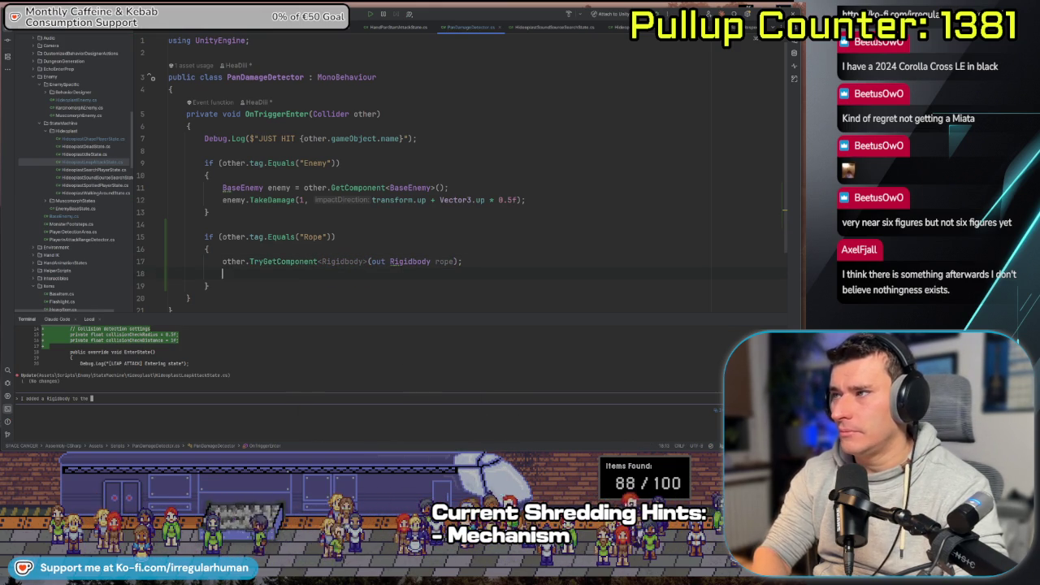
- Add a rope.AddForce() call below the Rigidbody lookup
type("rope")
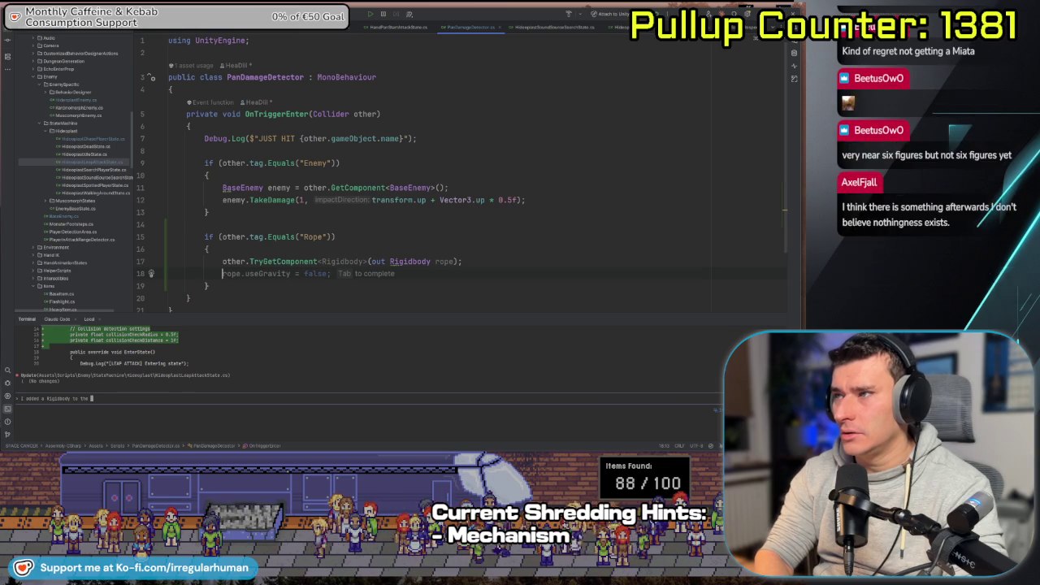
type(".")
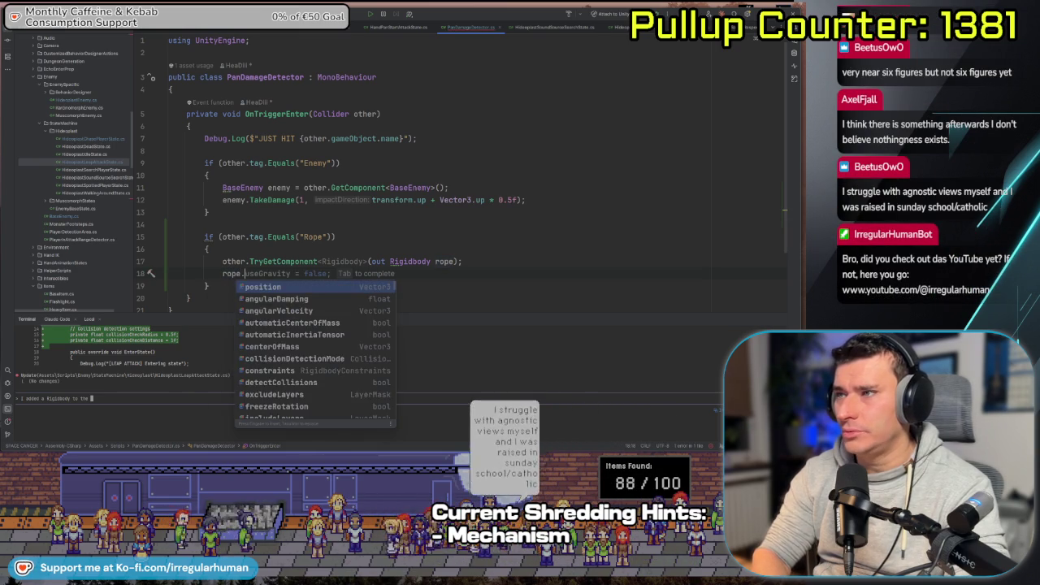
type("Add")
key("Down")
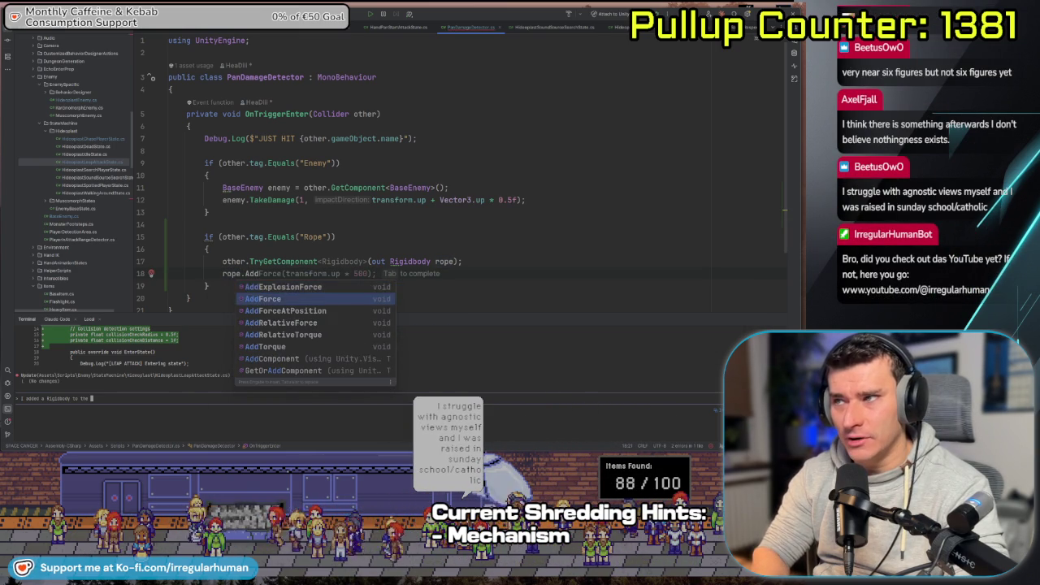
key("Return")
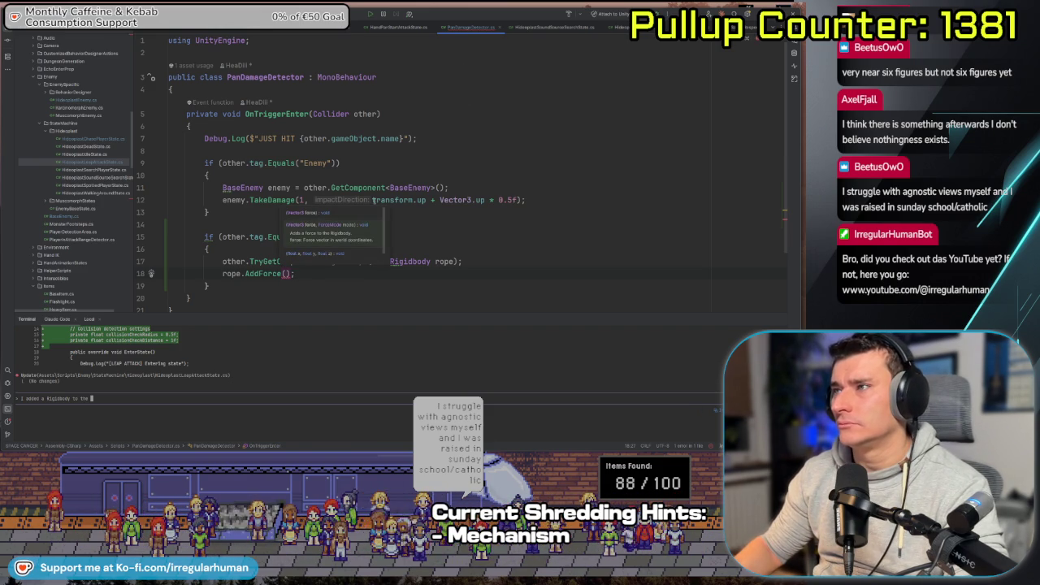
left_click(413, 200)
- Make rope.AddForce use transform.up + Vector3.up * 0.5f with ForceMode.Impulse
left_click_drag(413, 199, 491, 199)
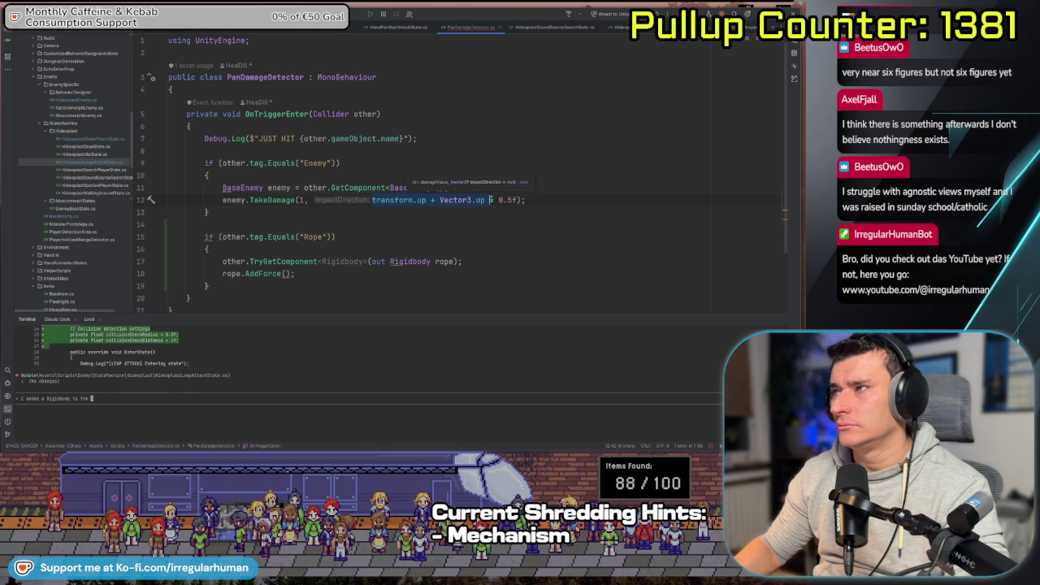
key("ctrl+c")
left_click(290, 274)
key("ctrl+v")
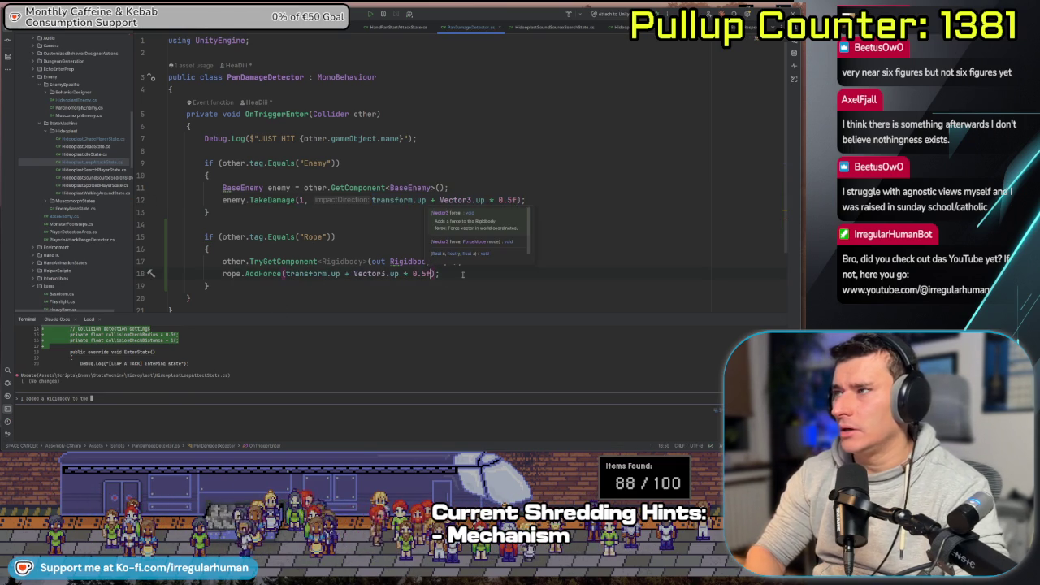
type(", ForceMode.Impulse")
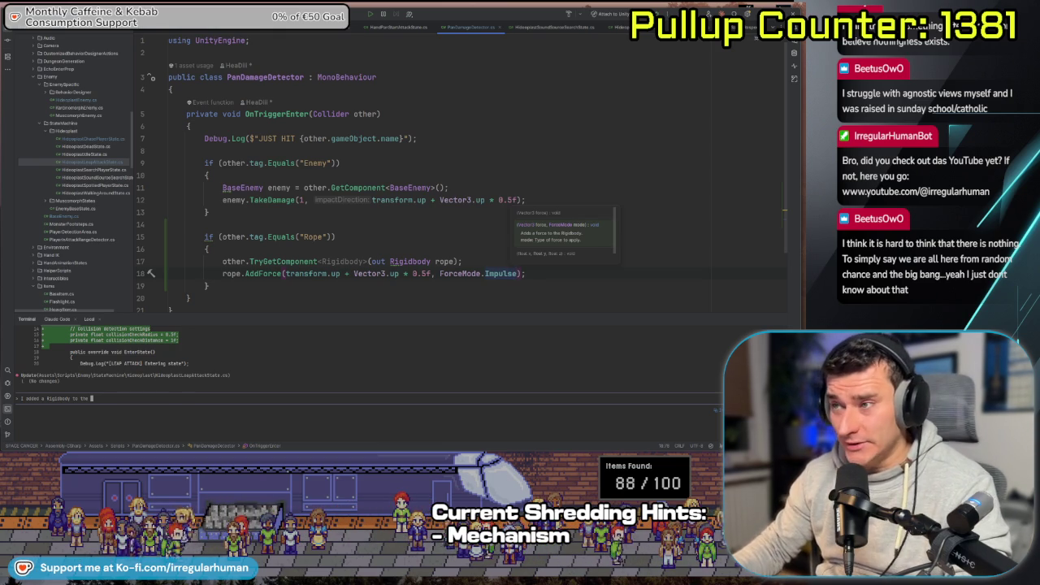
left_click(327, 283)
- Look over the edited script, then switch back to the Unity editor
scroll(327, 283, "down", 1)
scroll(327, 283, "up", 1)
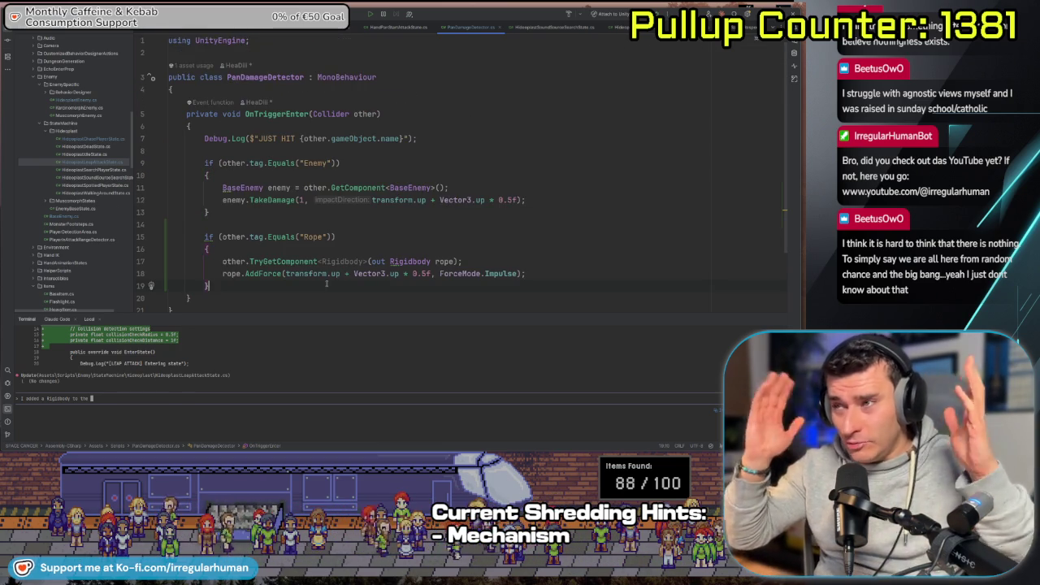
scroll(323, 291, "down", 1)
scroll(326, 289, "up", 1)
scroll(330, 288, "down", 1)
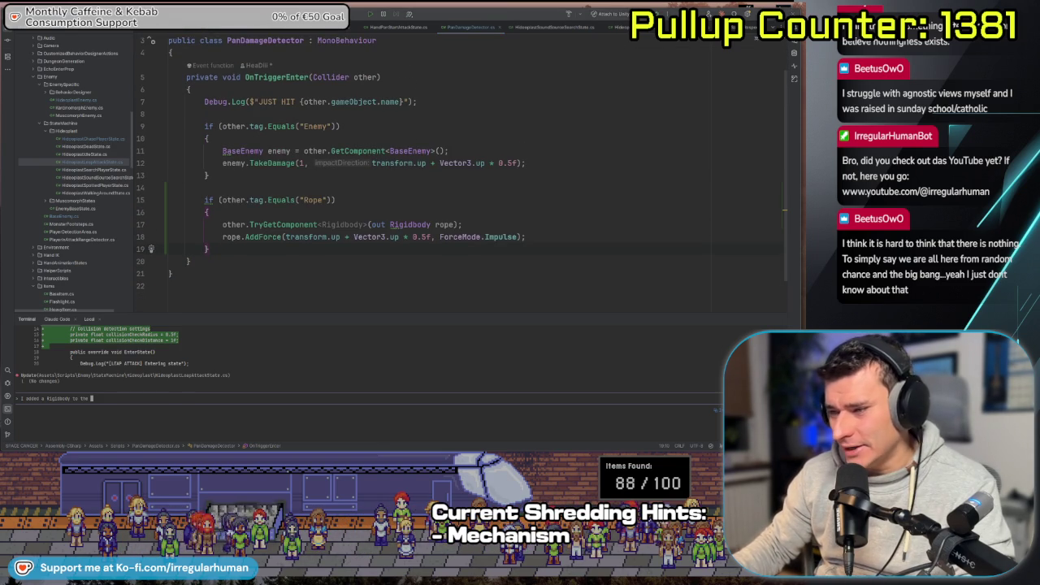
key("alt+Tab")
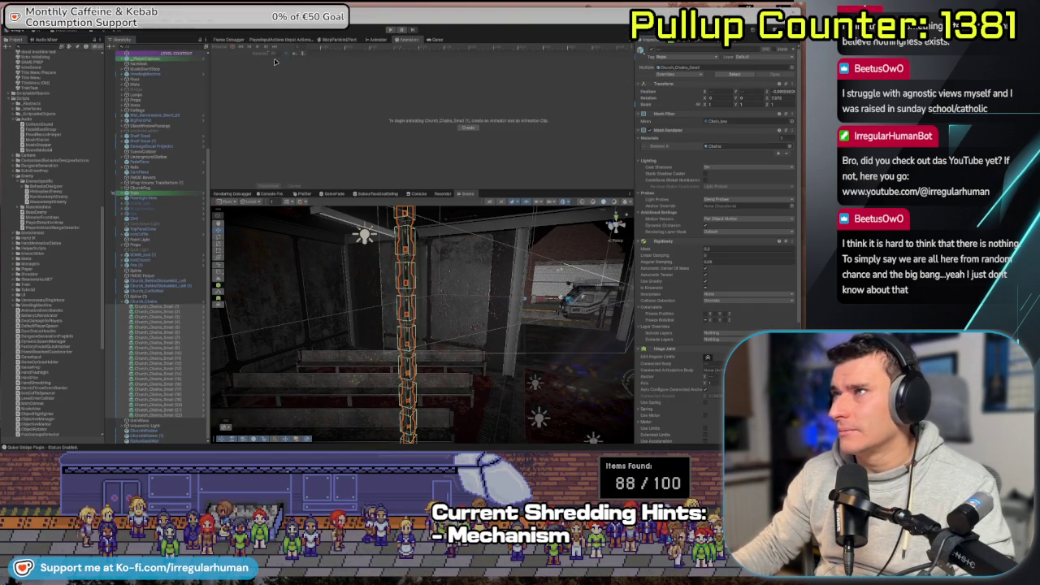
- Resize the Scene view, orbit toward the back wall and red carpet, then enter Play mode
mouse_move(399, 187)
left_mouse_down()
mouse_move(430, 368)
mouse_move(415, 373)
mouse_move(431, 390)
mouse_move(383, 365)
mouse_move(310, 367)
mouse_move(363, 347)
left_mouse_up()
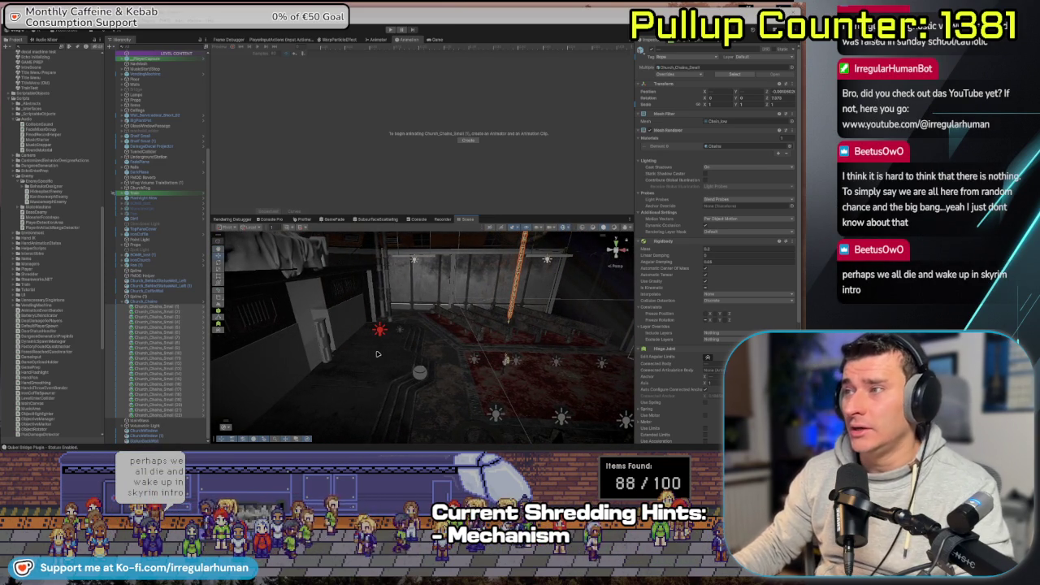
left_click_drag(370, 368, 424, 376)
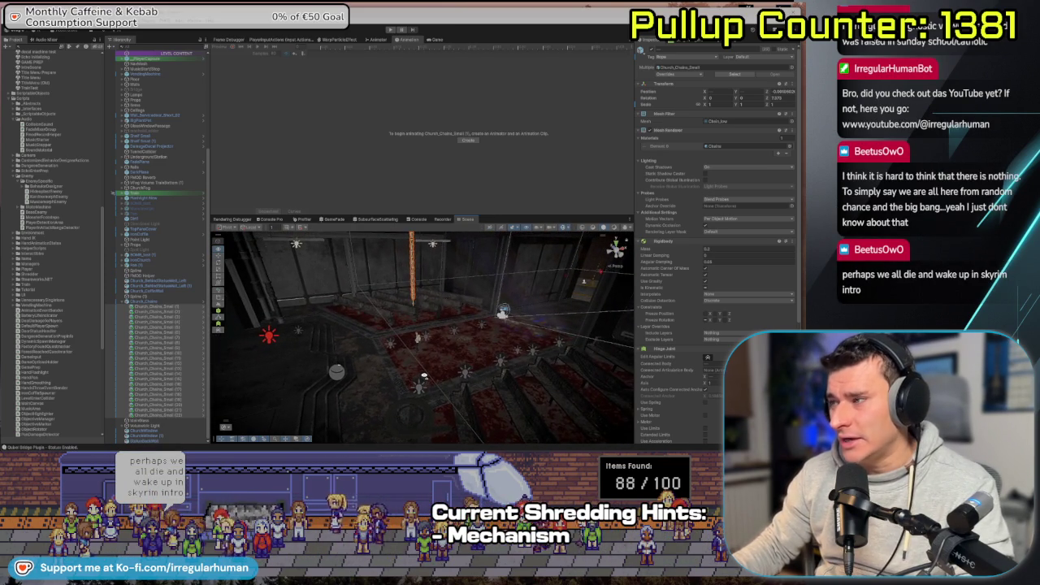
scroll(419, 373, "down", 5)
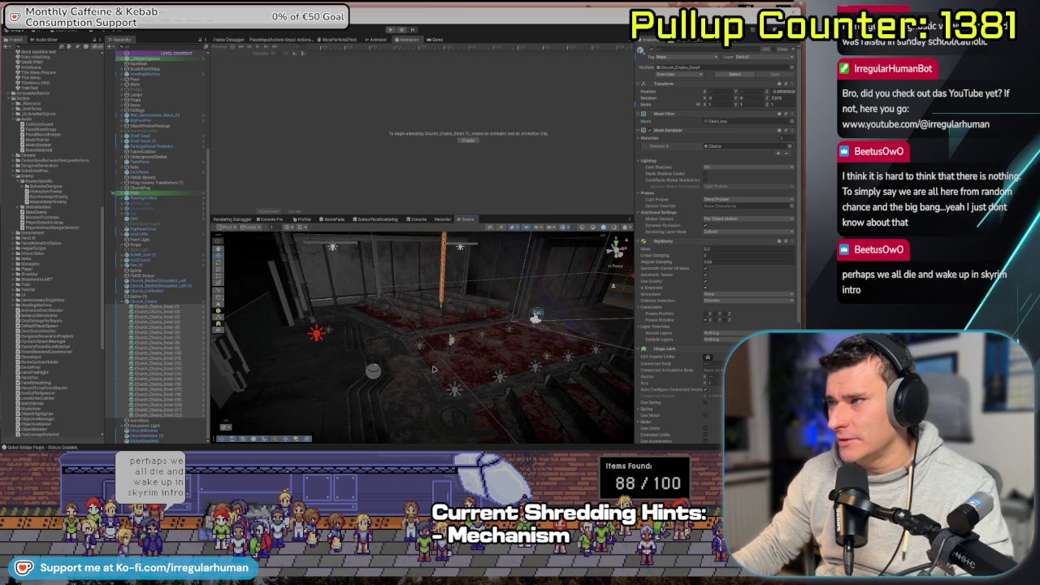
scroll(429, 366, "up", 4)
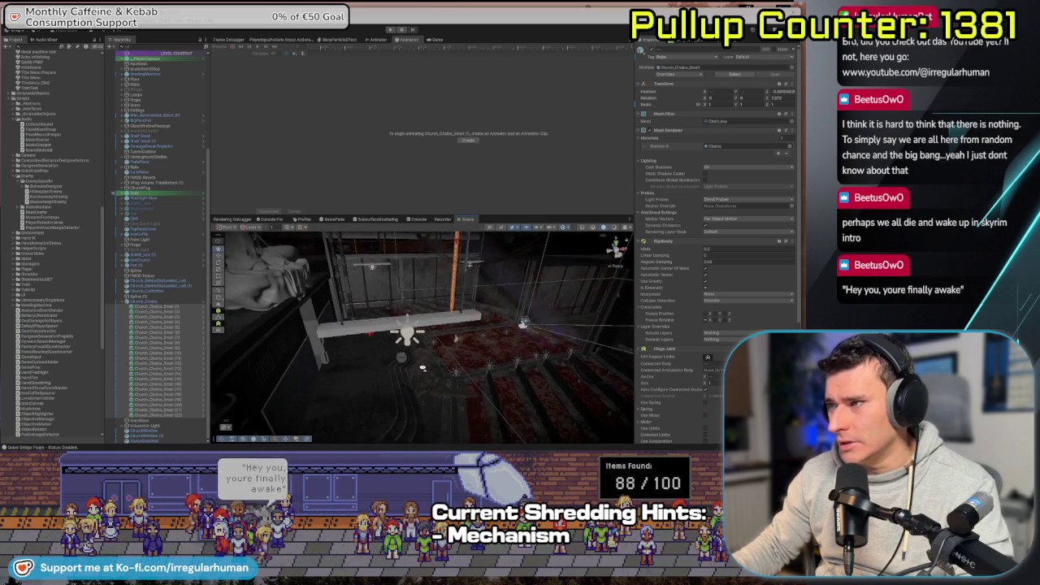
scroll(428, 351, "down", 1)
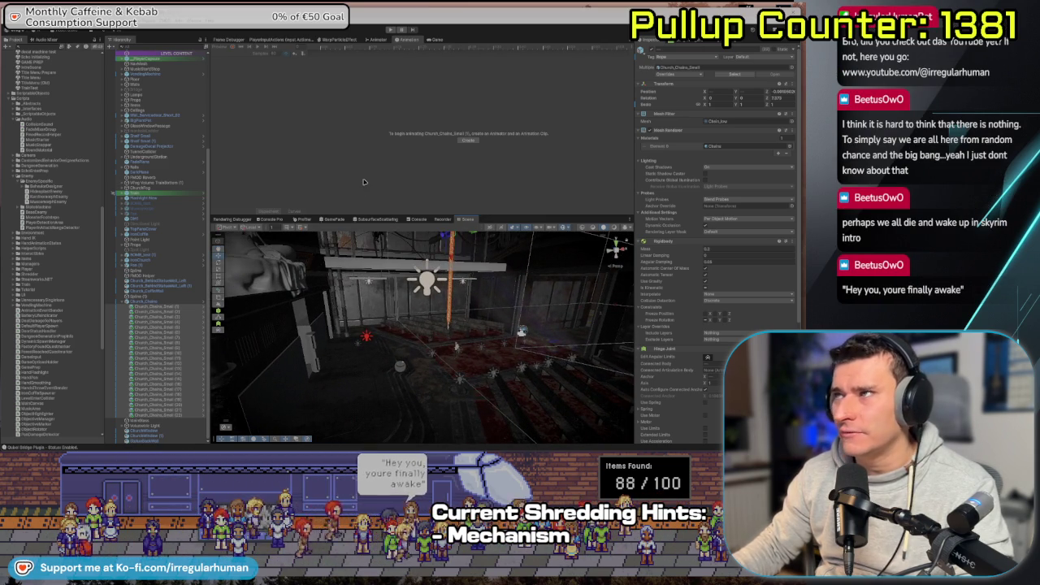
mouse_move(374, 239)
left_mouse_down()
mouse_move(377, 371)
mouse_move(398, 311)
left_mouse_up()
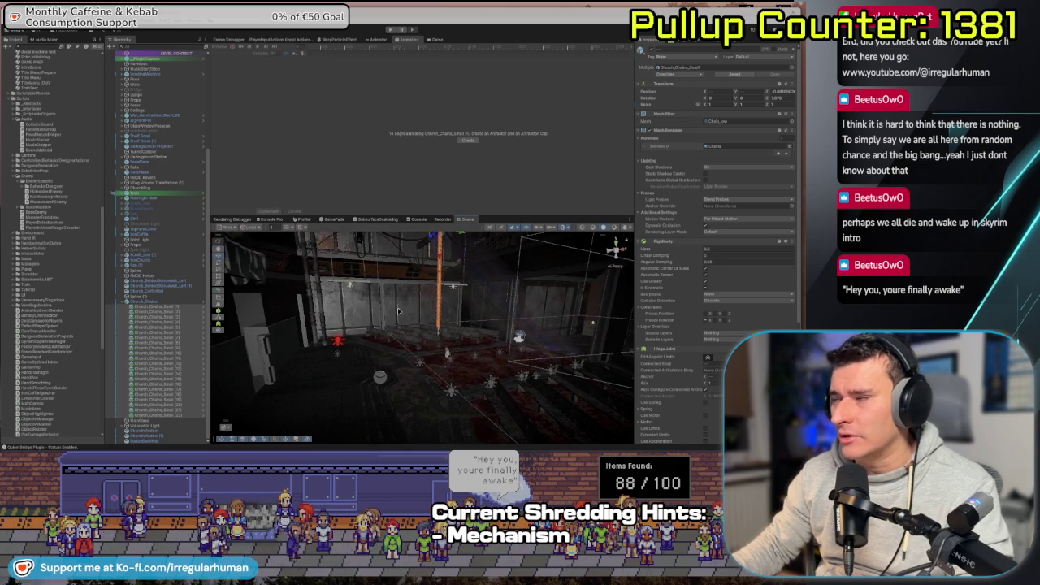
left_click(391, 30)
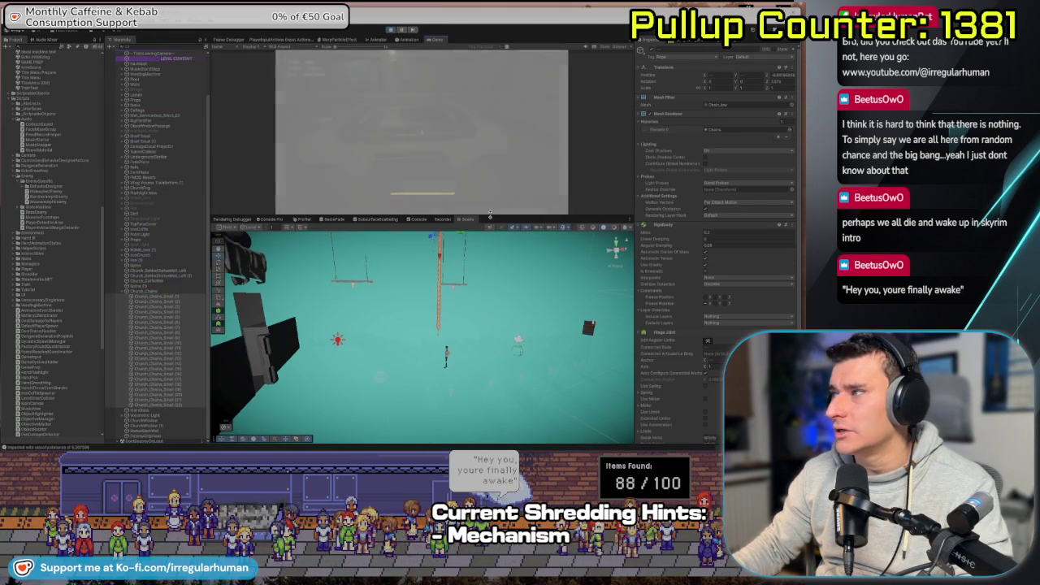
- Enlarge the Game view and show the Console output
left_click_drag(490, 217, 491, 306)
left_click_drag(416, 310, 416, 388)
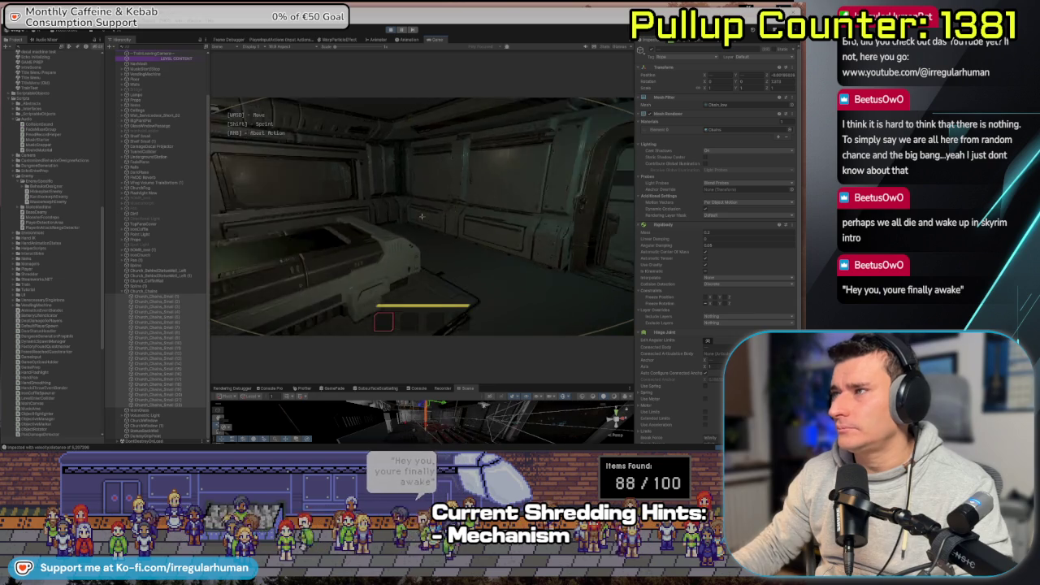
key("Escape")
left_click(417, 389)
- Resume the game with the F1 performance overlay shown, then pause it
key("Escape")
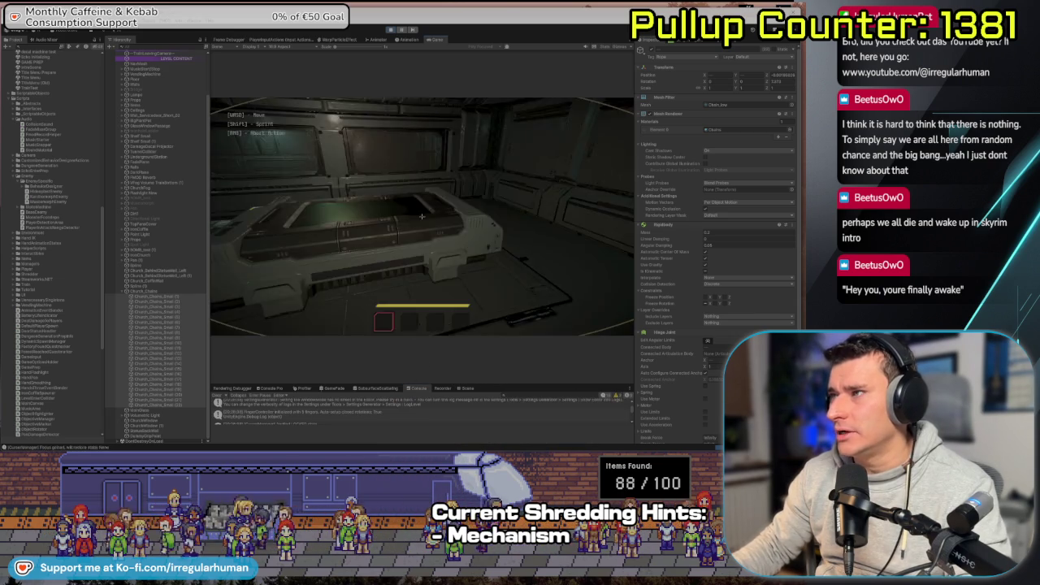
key("F1")
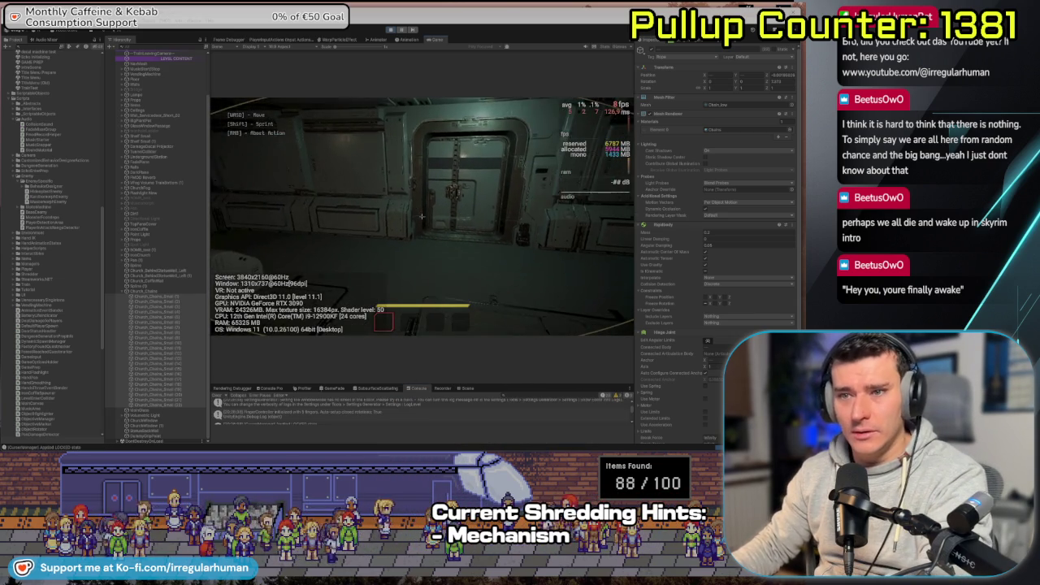
mouse_move(422, 217)
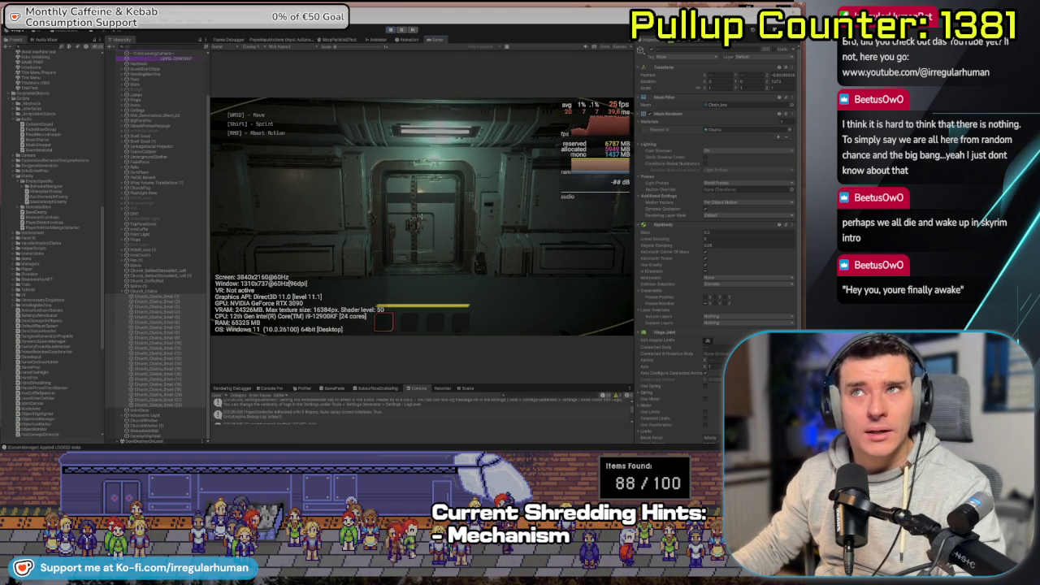
key("Escape")
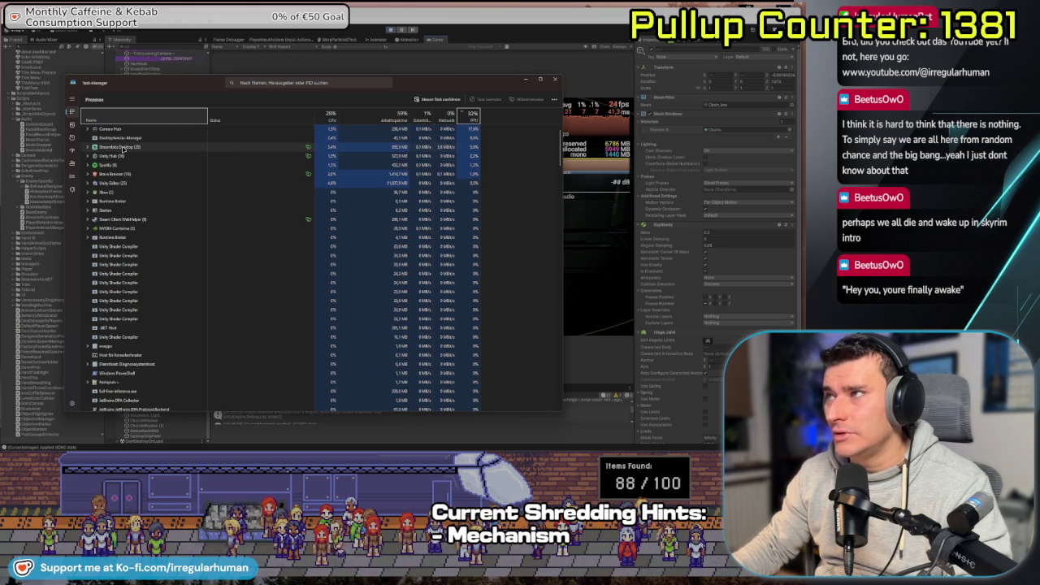
left_click(87, 129)
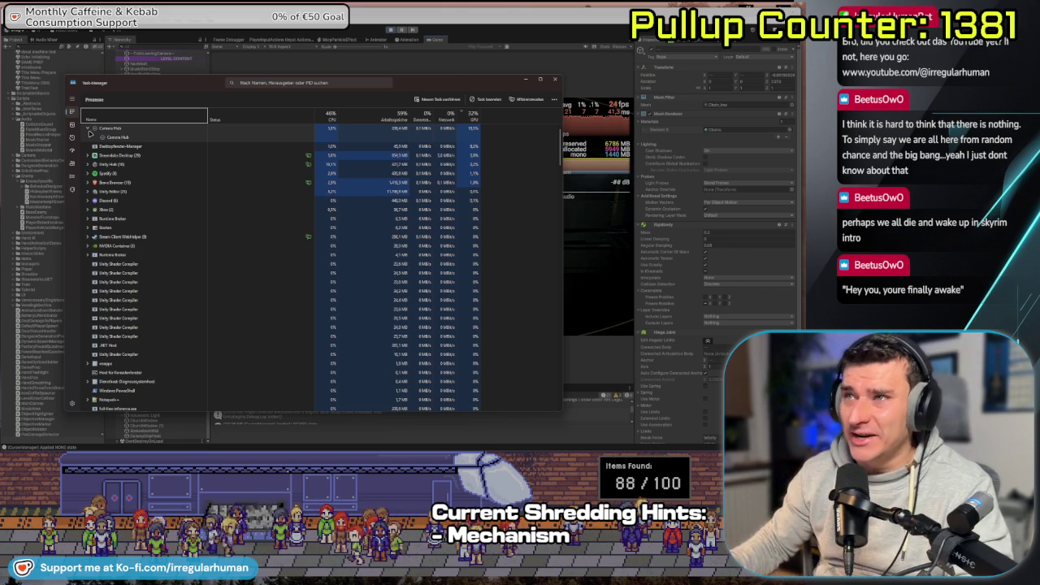
left_click(88, 130)
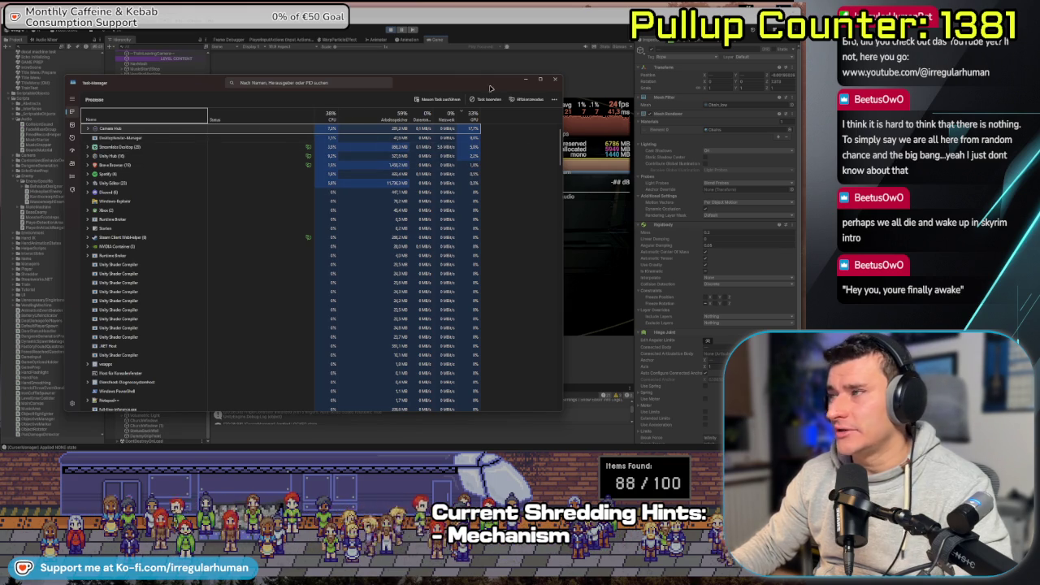
left_click(556, 79)
- Resume the game, walk forward and pick up the frying pan
left_click(420, 204)
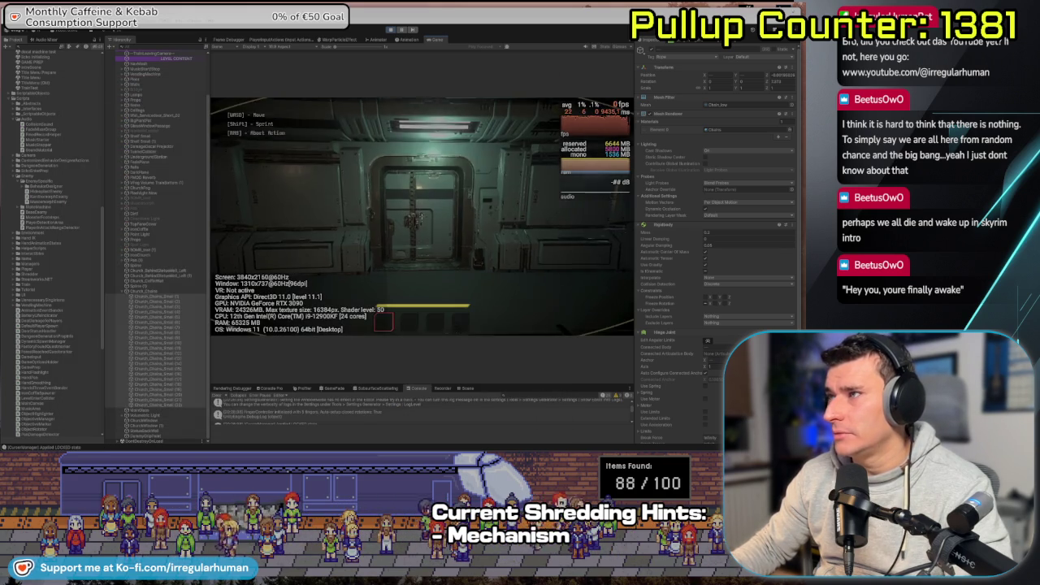
key("w")
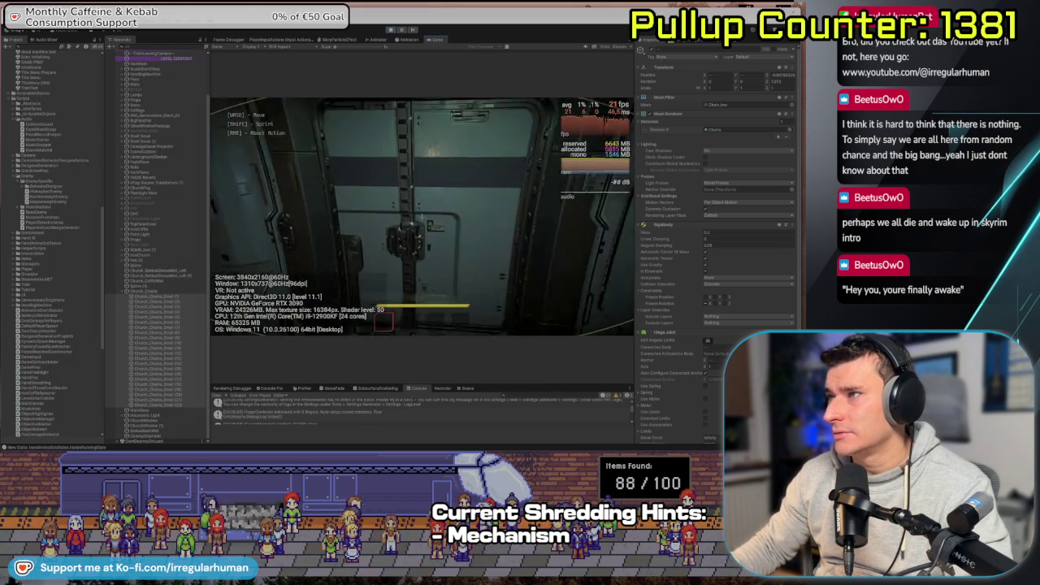
mouse_move(422, 216)
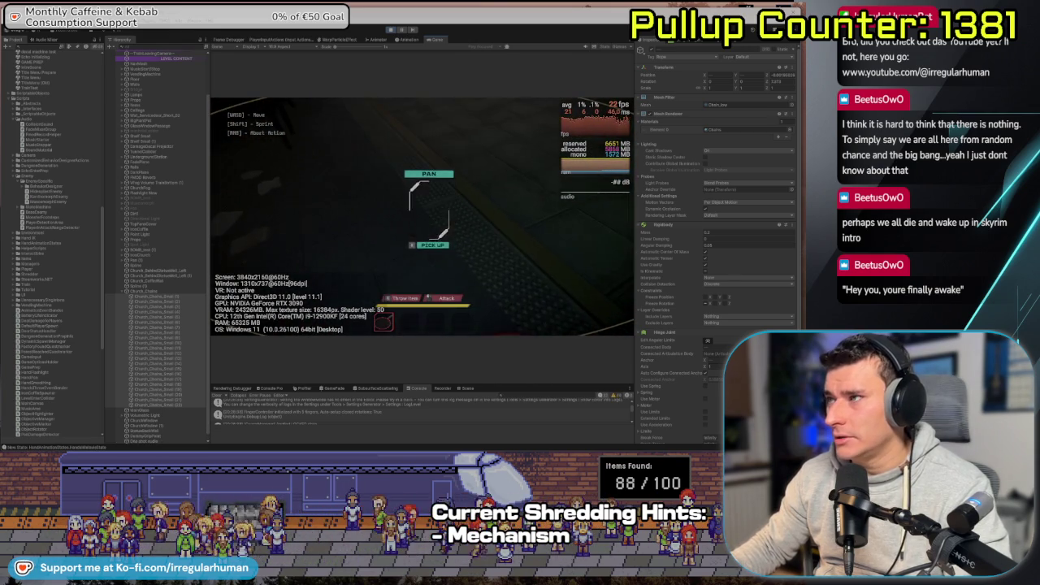
key("e")
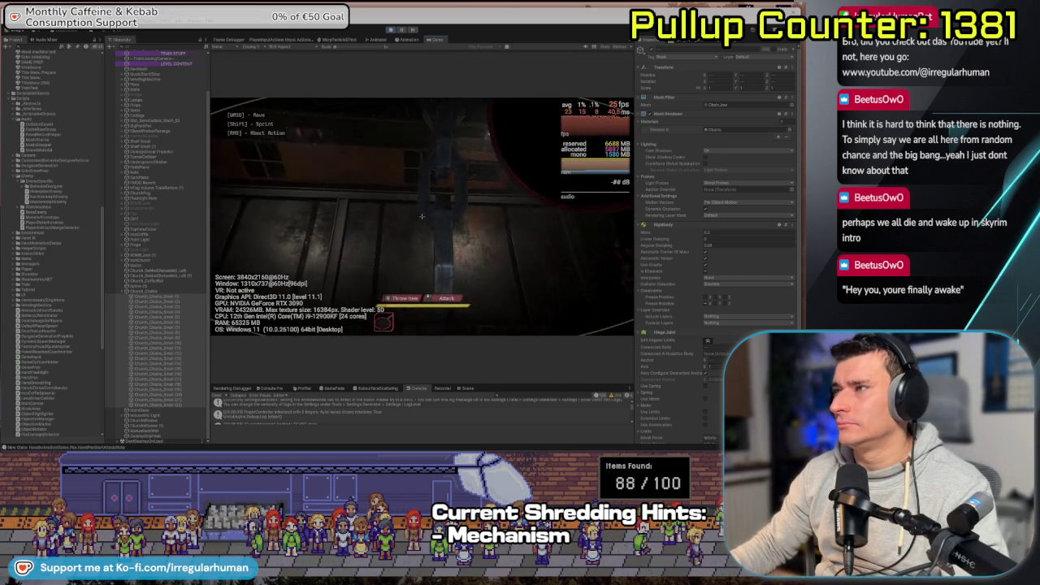
- Pause and stop the play test, then switch to the code editor
key("Escape")
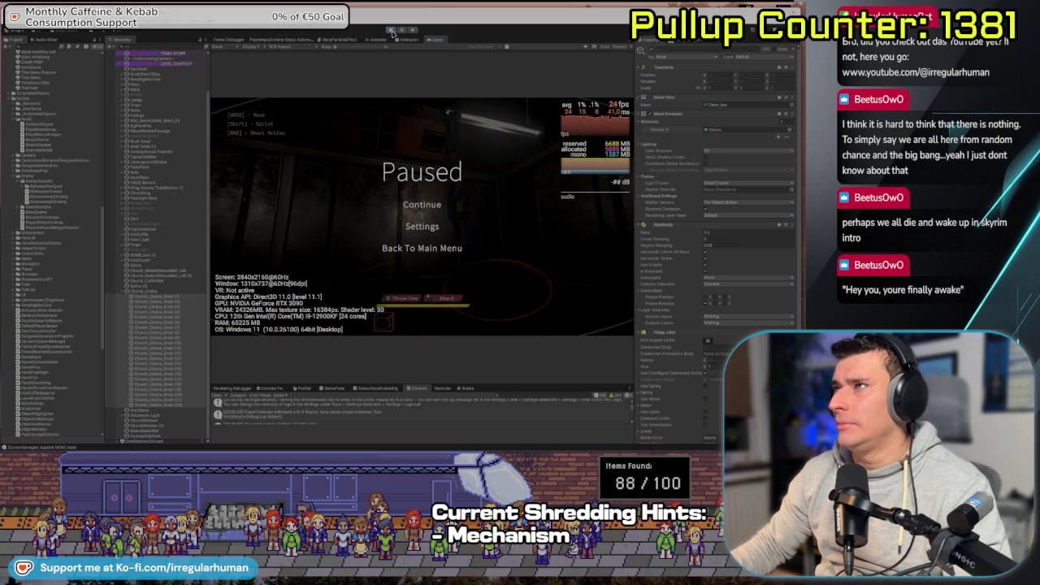
left_click(393, 31)
key("alt+Tab")
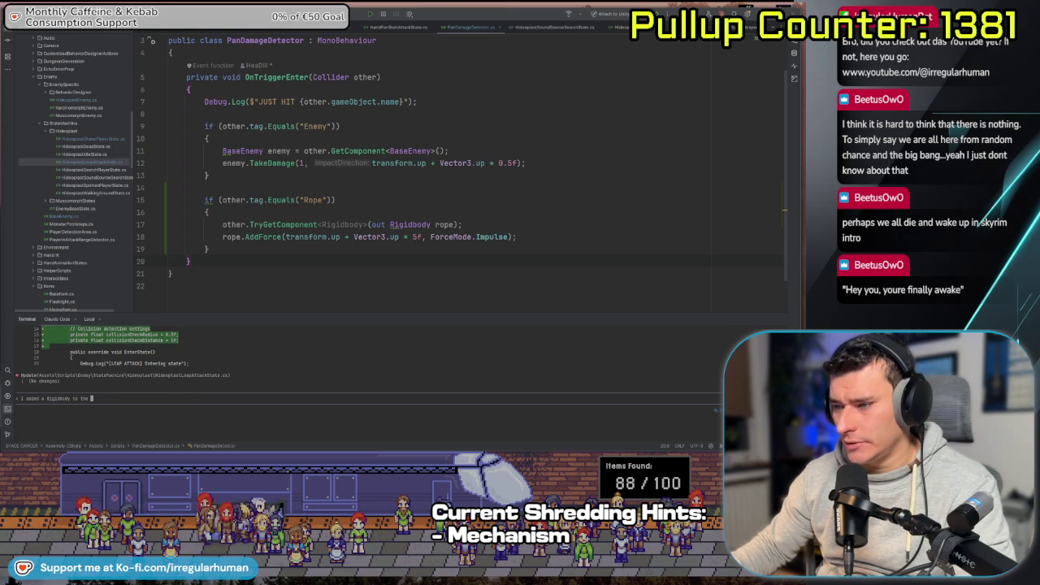
- Return from Rider to the Unity editor after checking the Rope impulse code
key("alt+Tab")
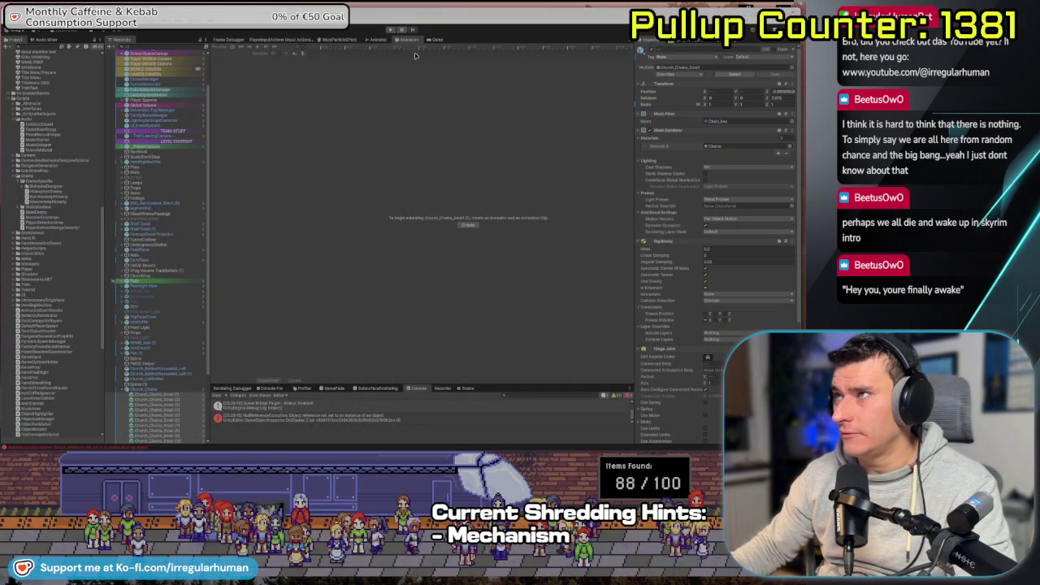
- Enlarge the Console and read the PreviewRenderUtility, launcher request and System.Net.Sockets error traces
left_click(396, 419)
left_click_drag(325, 387, 325, 227)
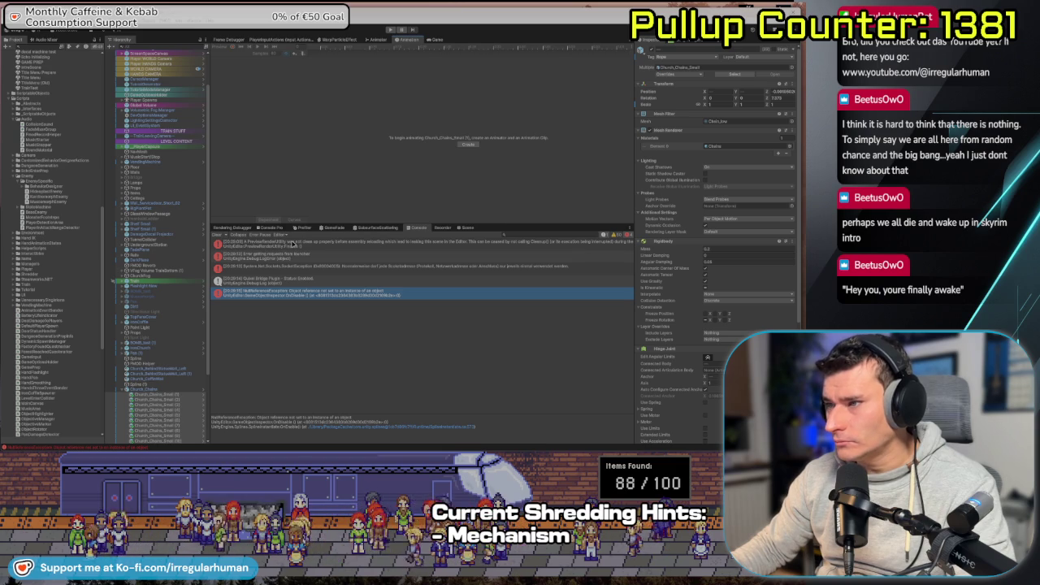
left_click(314, 244)
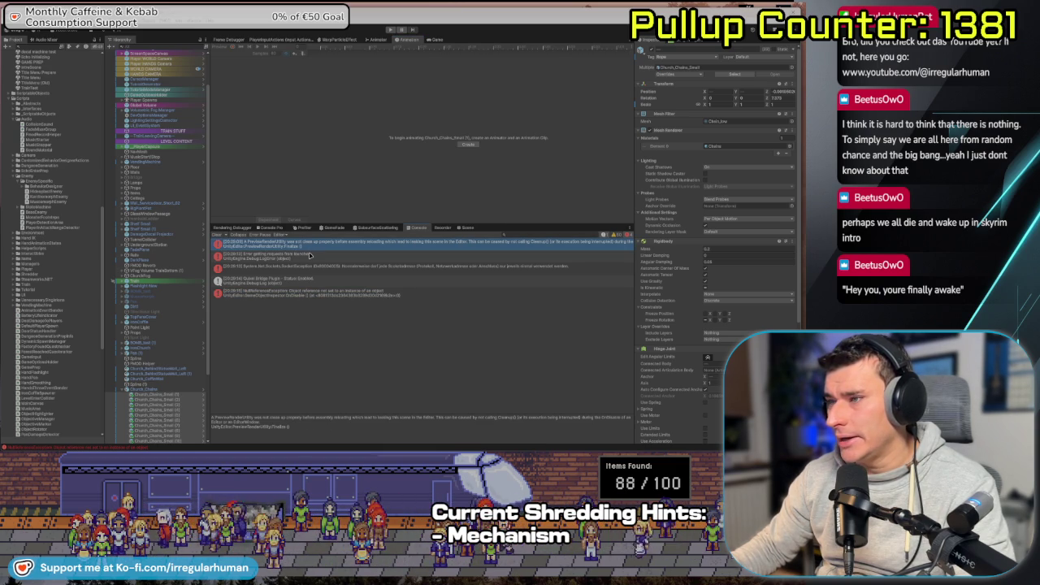
left_click(309, 255)
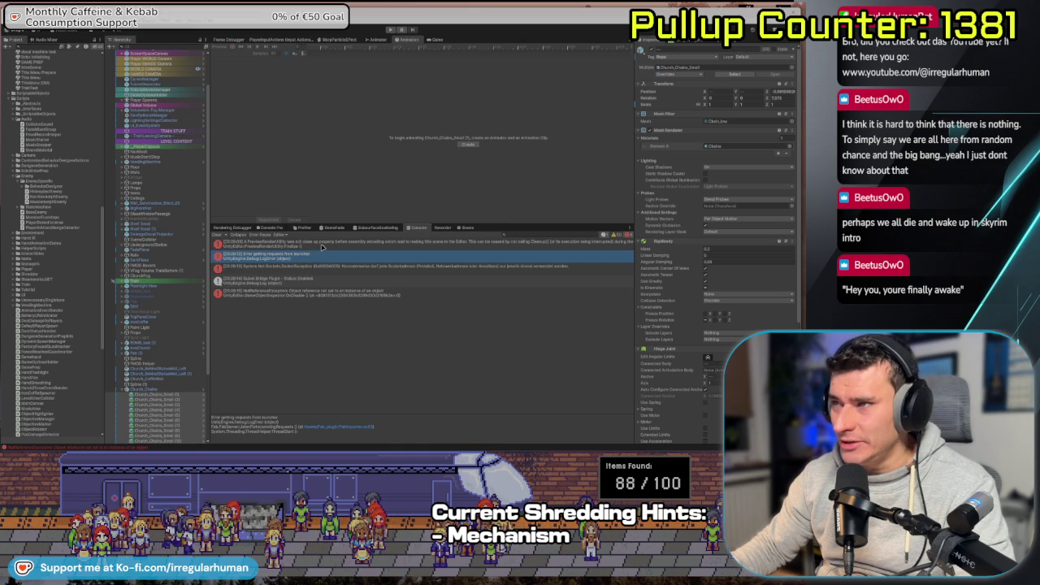
left_click(322, 246)
left_click(316, 257)
left_click(316, 269)
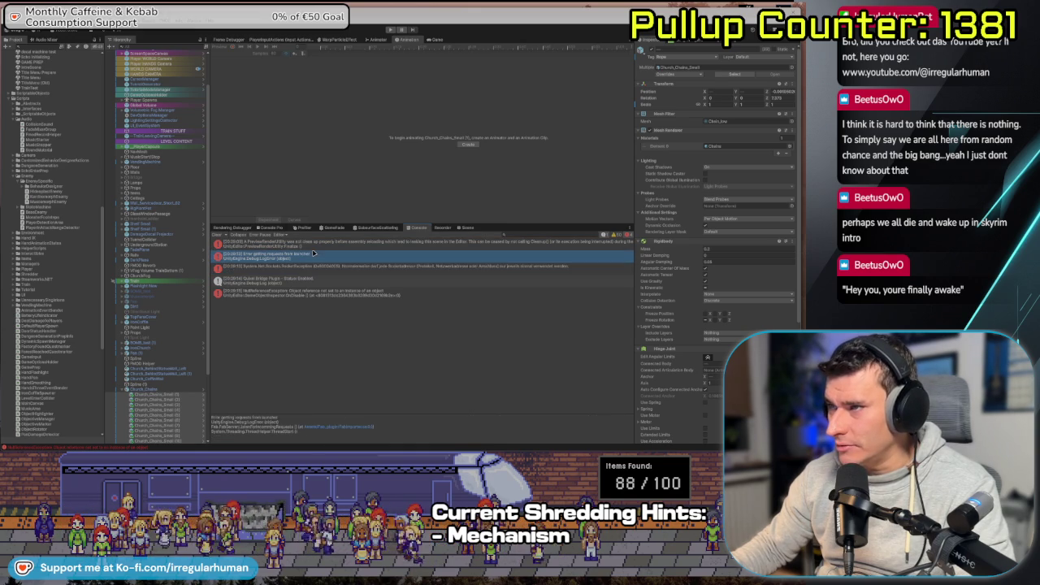
left_click(313, 269)
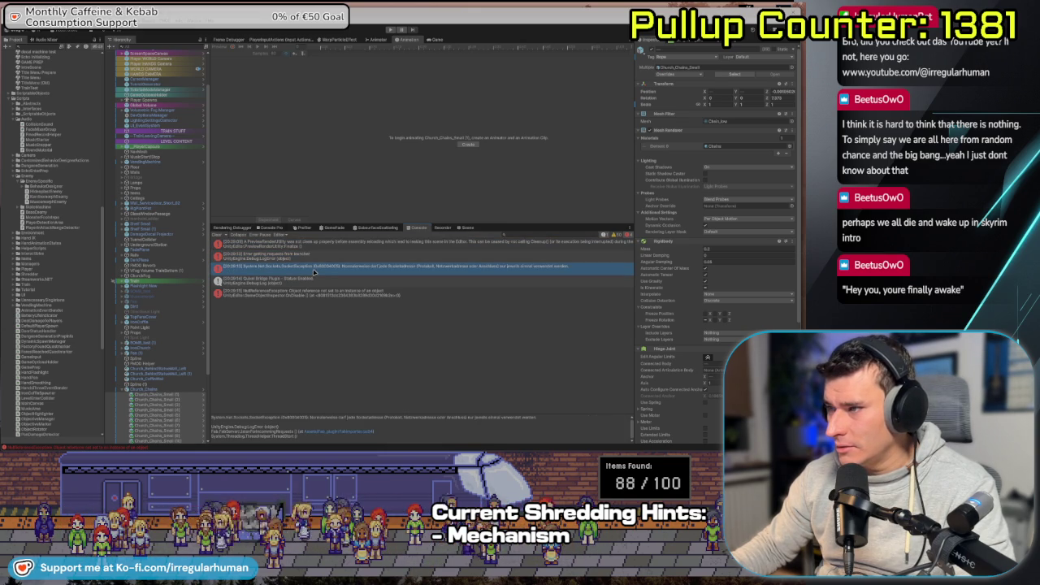
left_click(320, 259)
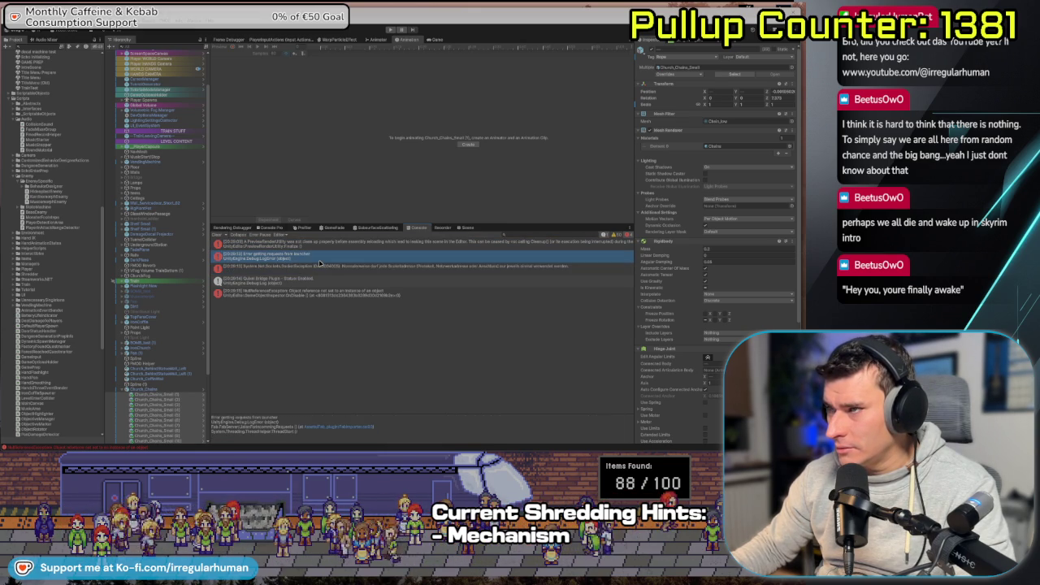
left_click(325, 247)
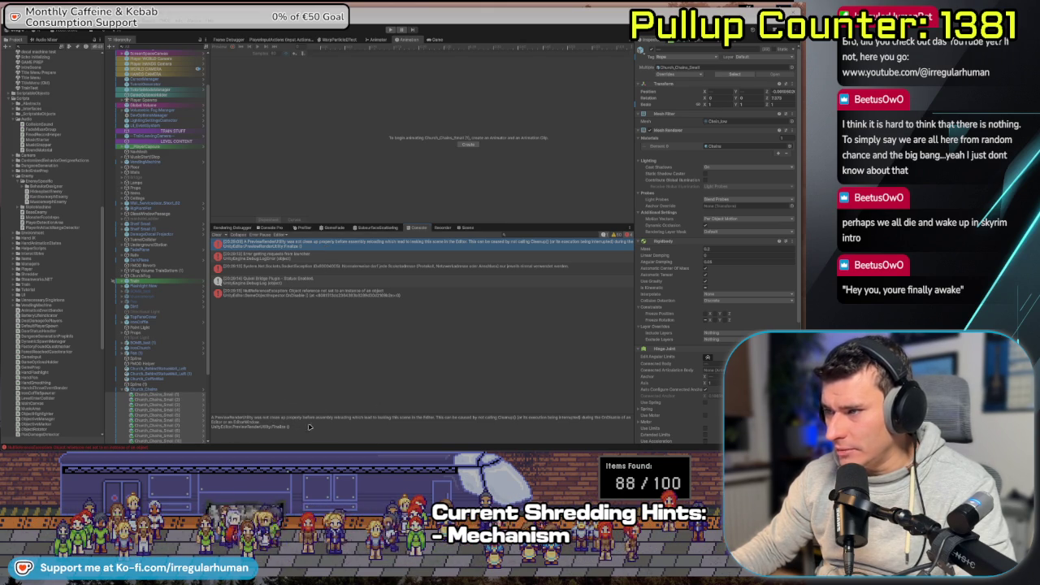
- Check the NullReferenceException stack trace, then start Play mode
left_click_drag(335, 422, 354, 420)
left_click(356, 418)
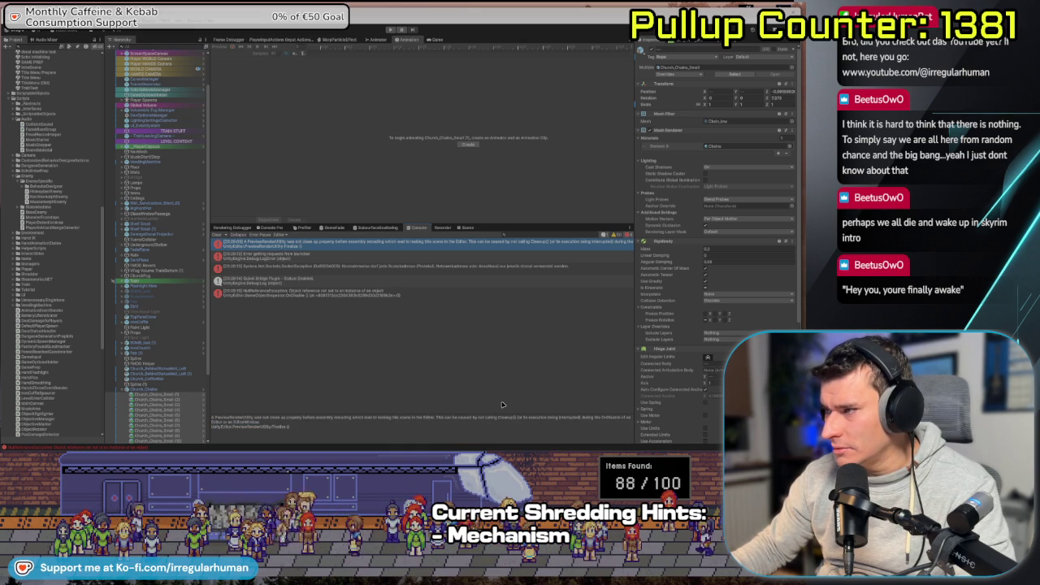
left_click(296, 292)
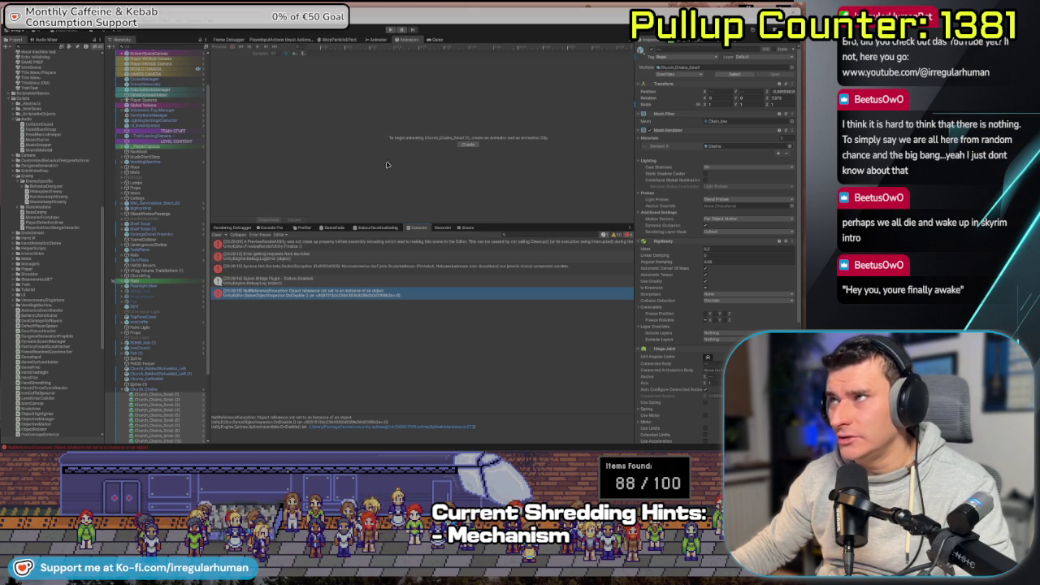
left_click(390, 29)
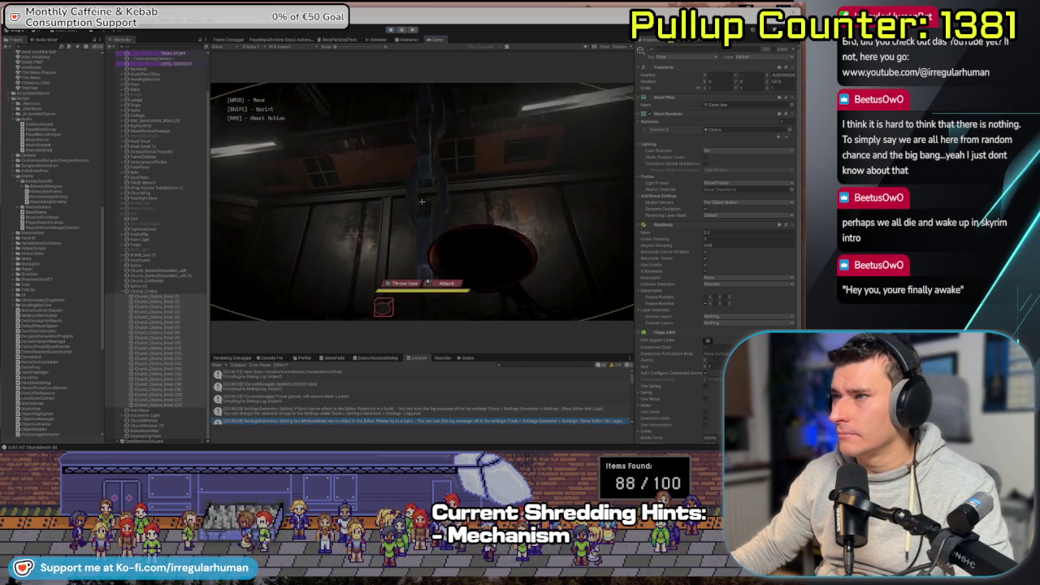
- Swing the pan at a hanging Church_Chains_Small chain, pause, resume, then exit with Ctrl+P
left_click(422, 200)
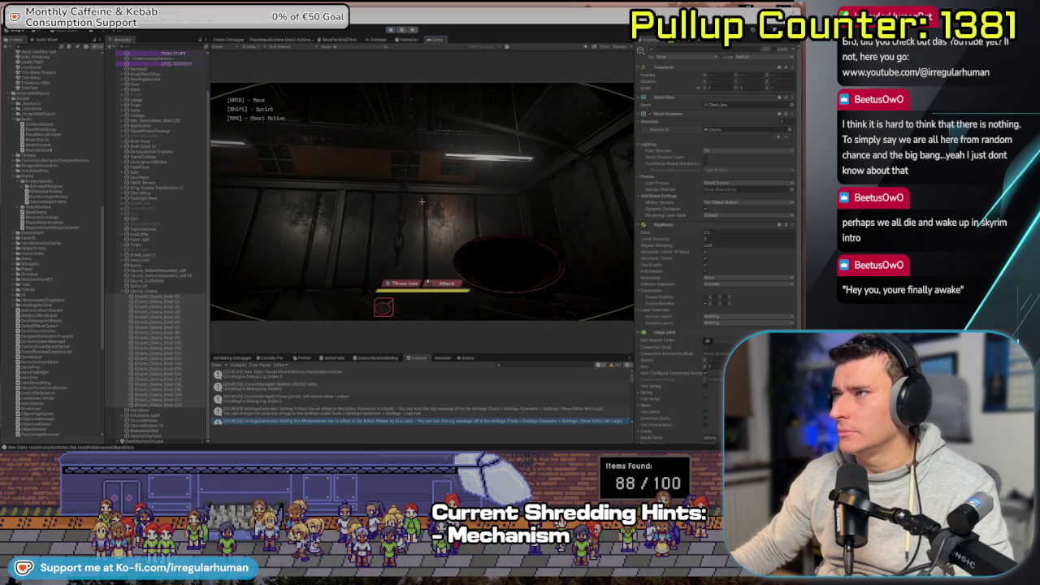
key("Escape")
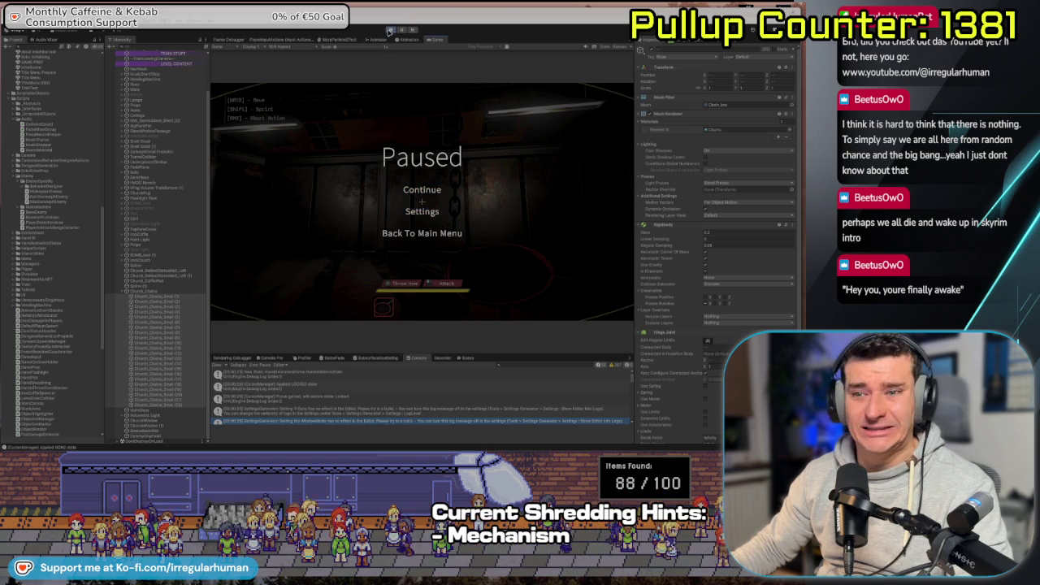
left_click(422, 192)
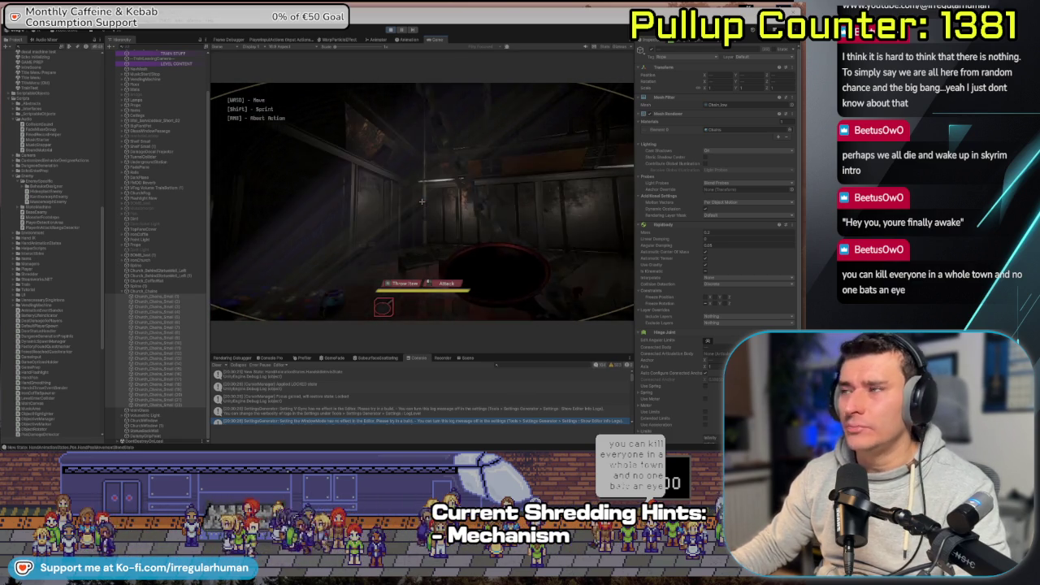
key("Escape")
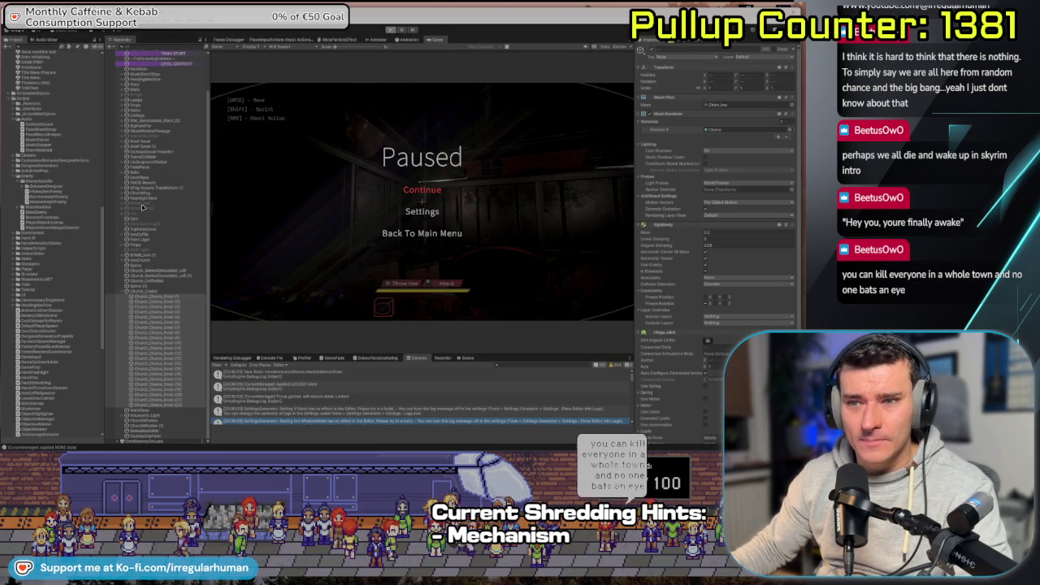
key("ctrl+p")
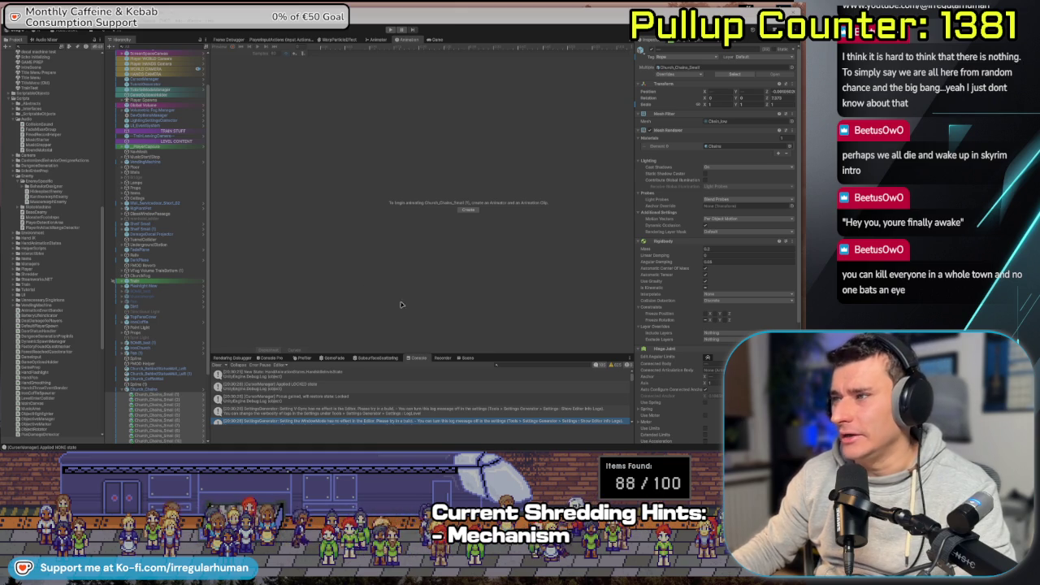
left_click_drag(503, 357, 503, 231)
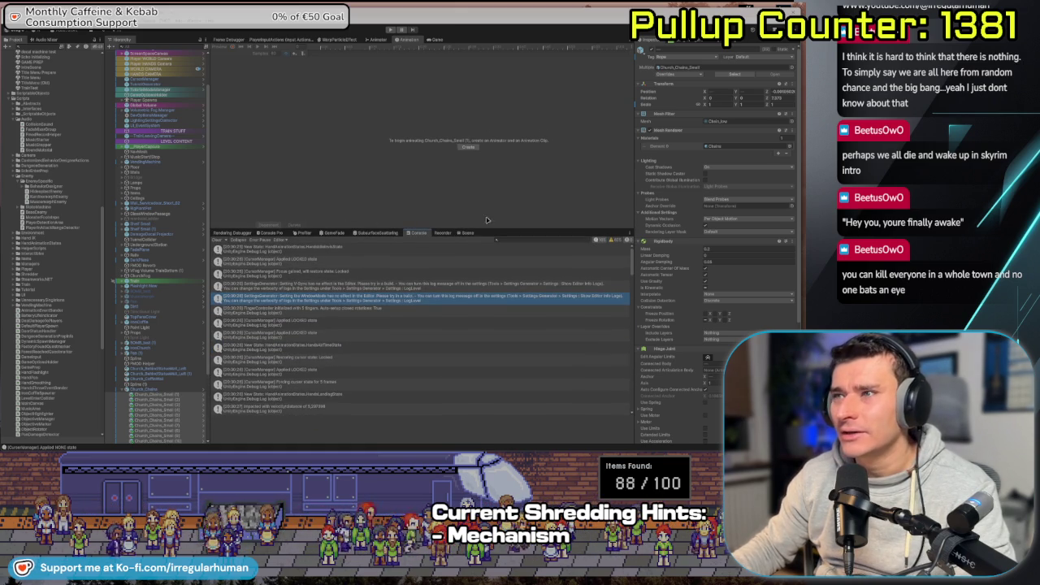
scroll(143, 366, "down", 5)
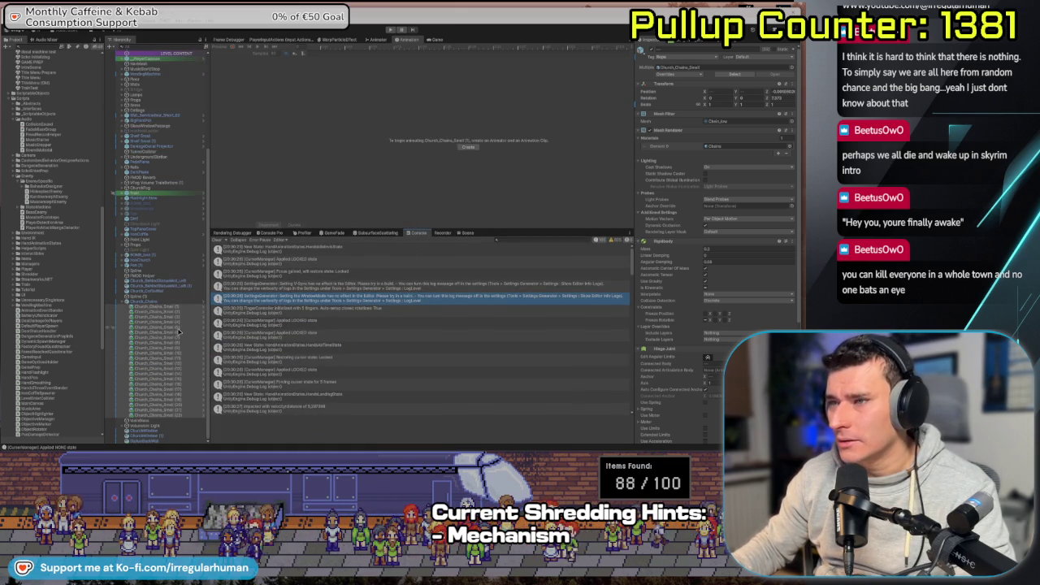
left_click(174, 416)
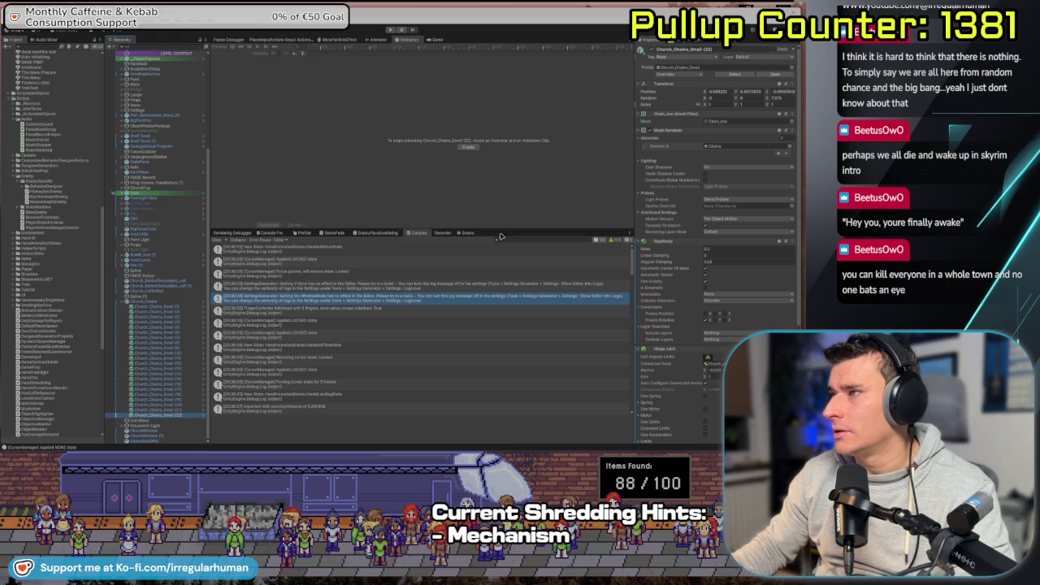
left_click(468, 233)
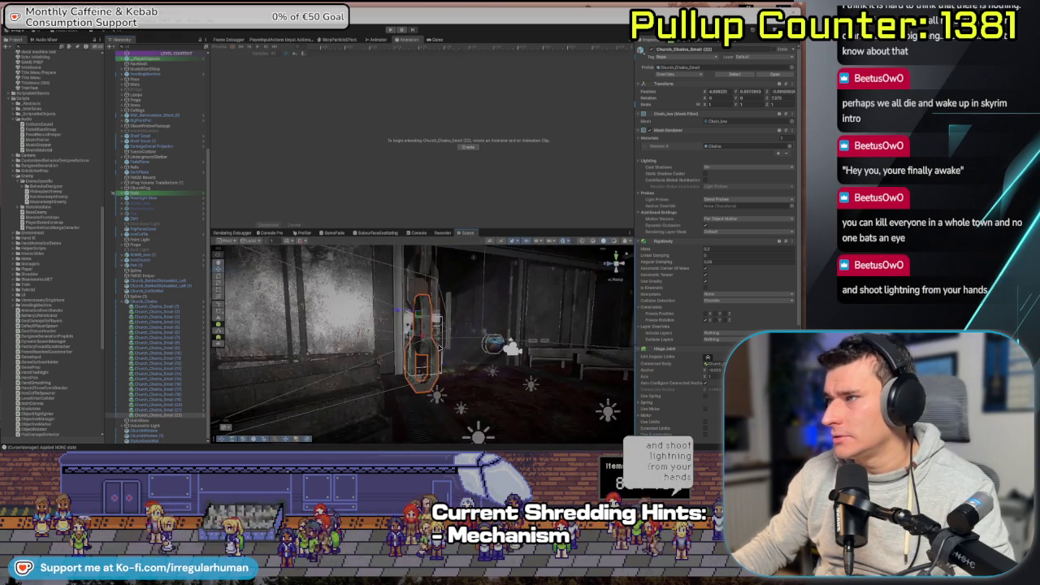
mouse_move(436, 348)
left_mouse_down()
mouse_move(425, 358)
mouse_move(454, 377)
left_mouse_up()
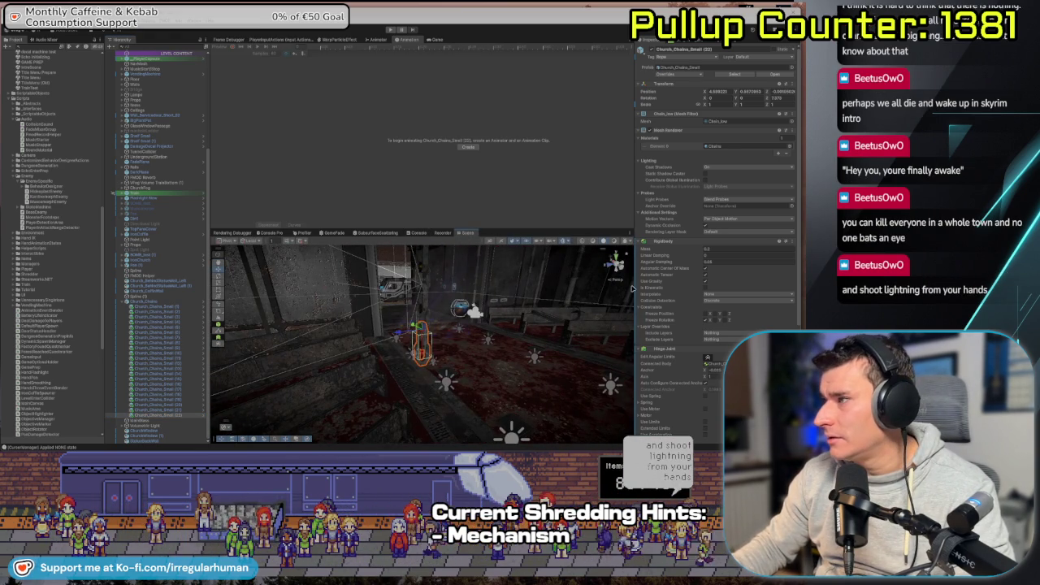
scroll(687, 312, "down", 5)
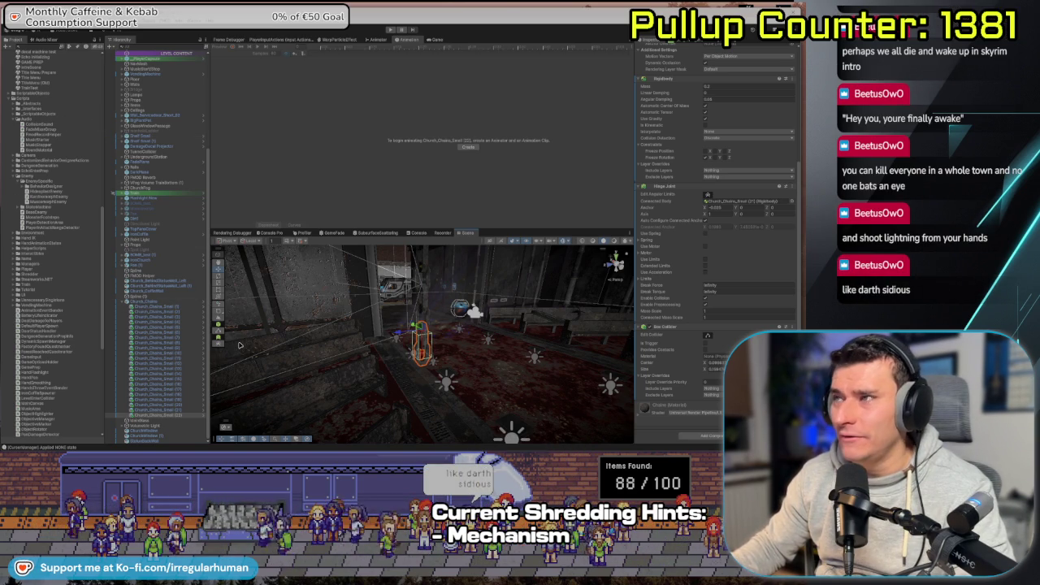
left_click_drag(312, 326, 448, 384)
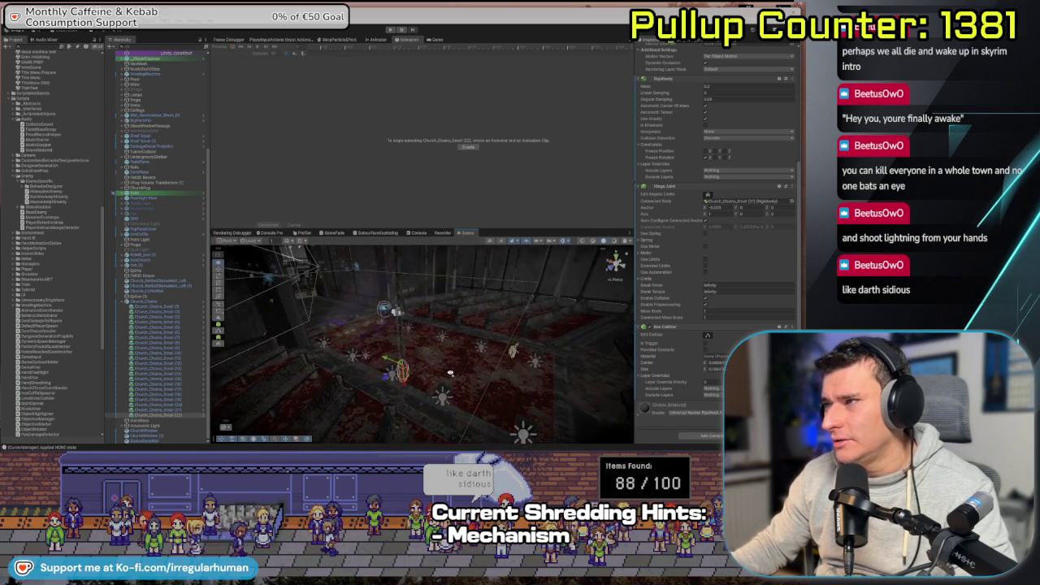
mouse_move(445, 350)
left_mouse_down()
mouse_move(430, 350)
mouse_move(590, 336)
left_mouse_up()
left_click_drag(314, 351, 389, 357)
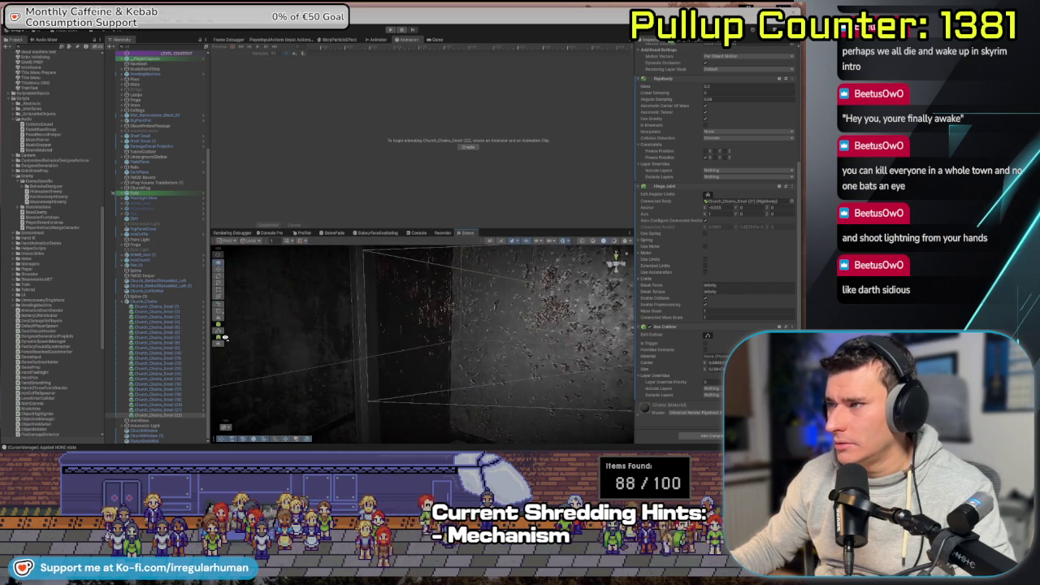
- Frame the chain piece and orbit across the statue, ceiling beams and red-lit corridor
key("f")
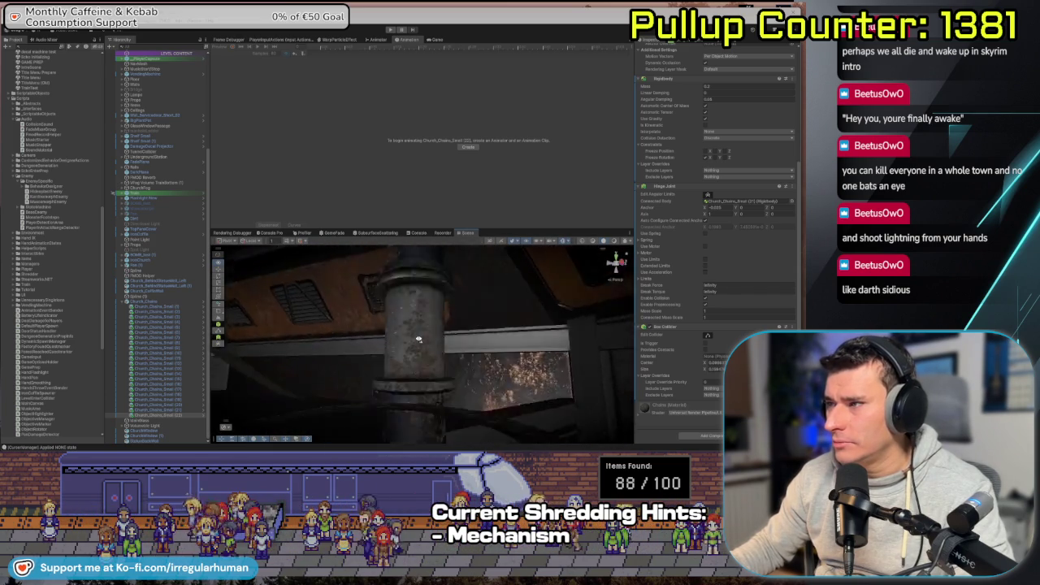
mouse_move(387, 364)
left_mouse_down()
mouse_move(425, 301)
mouse_move(341, 291)
left_mouse_up()
left_click_drag(242, 347, 664, 245)
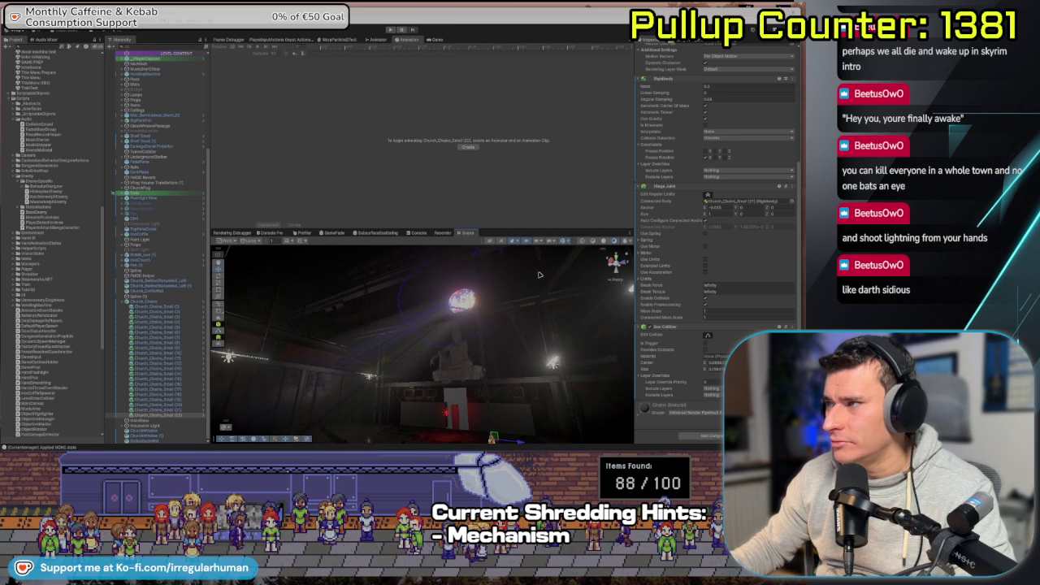
key("f")
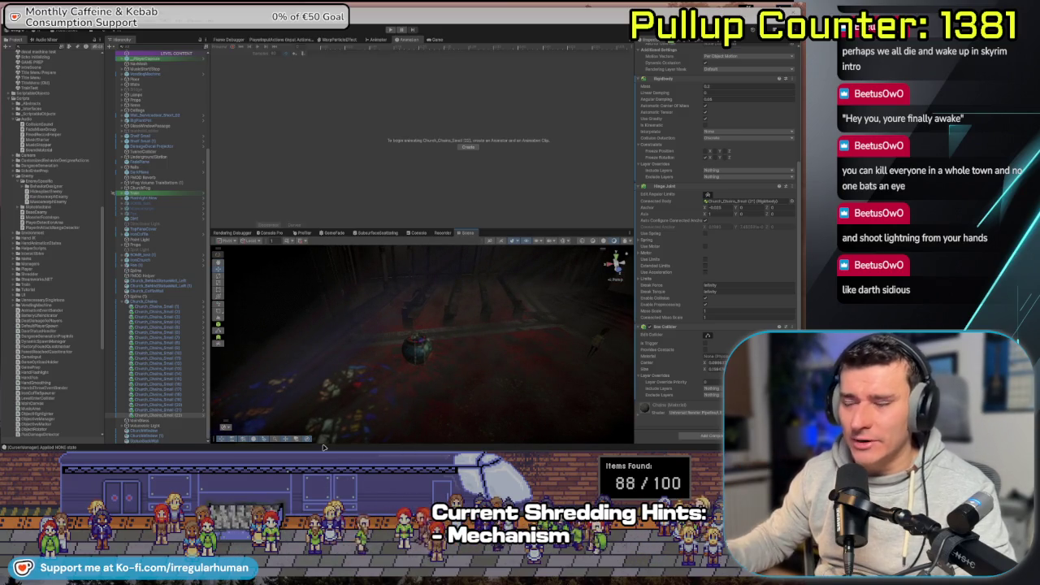
left_click_drag(318, 405, 385, 352)
mouse_move(330, 378)
left_mouse_down()
mouse_move(434, 391)
mouse_move(425, 395)
mouse_move(422, 383)
mouse_move(348, 402)
mouse_move(333, 452)
mouse_move(399, 399)
mouse_move(406, 378)
mouse_move(420, 383)
mouse_move(407, 384)
left_mouse_up()
mouse_move(477, 386)
left_mouse_down()
mouse_move(415, 378)
mouse_move(476, 370)
left_mouse_up()
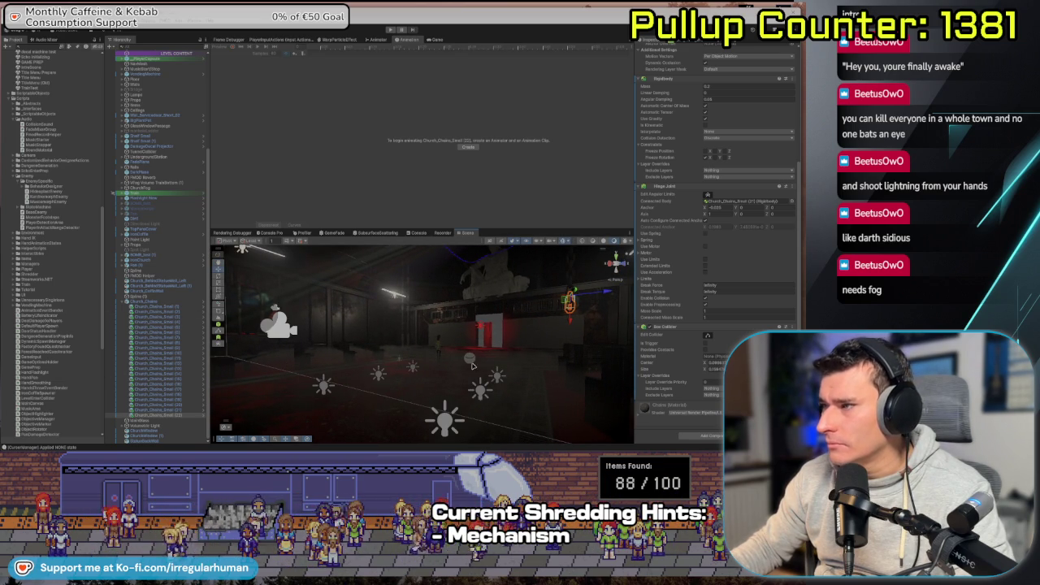
- Select IronChurch and the Reflection Probe, then select Vfog Volume Transform (1) in the Hierarchy
left_click(473, 363)
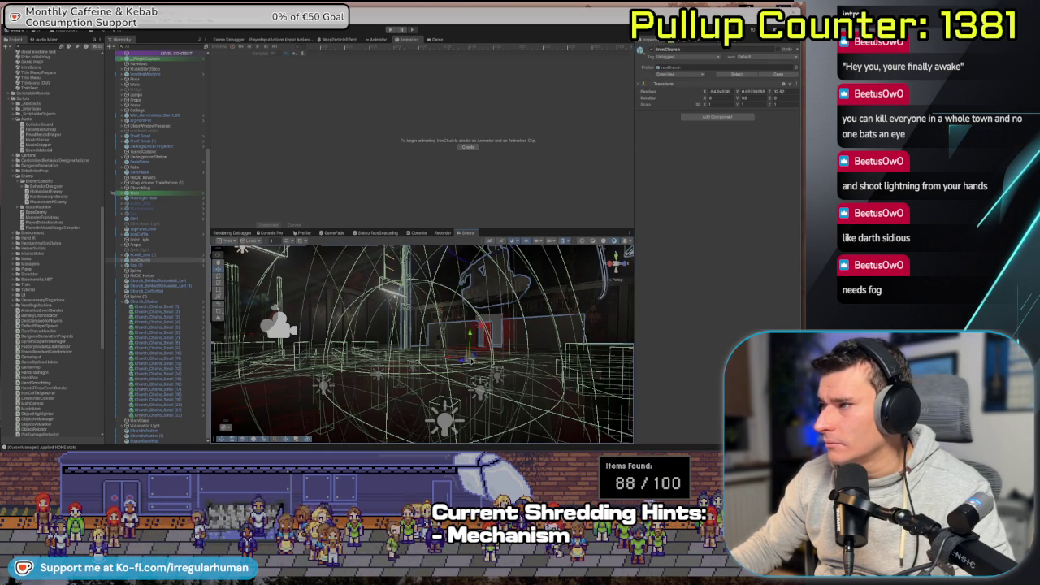
left_click(451, 388)
left_click_drag(404, 376, 389, 381)
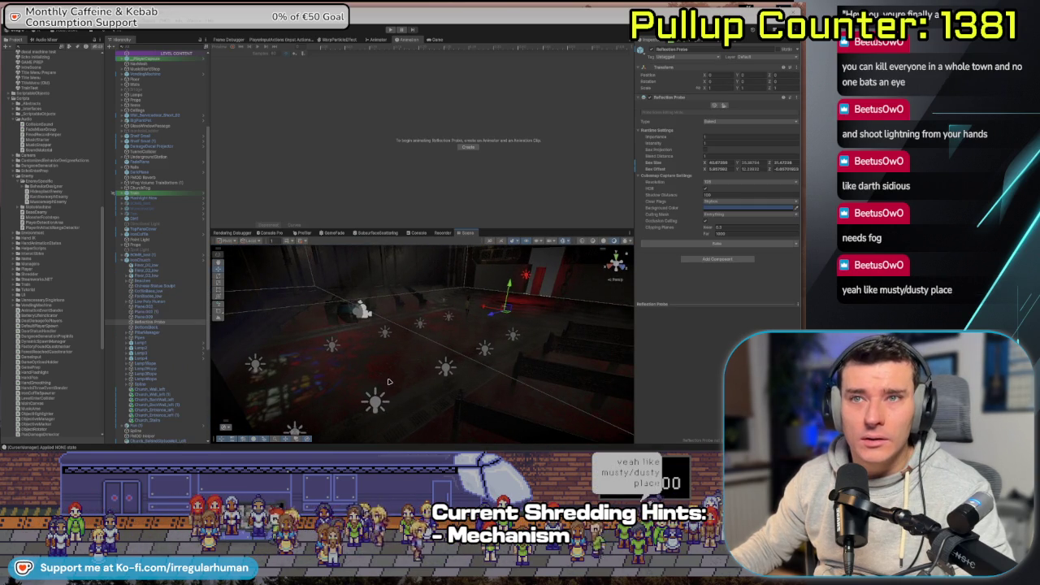
mouse_move(446, 324)
left_mouse_down()
mouse_move(442, 348)
mouse_move(450, 322)
left_mouse_up()
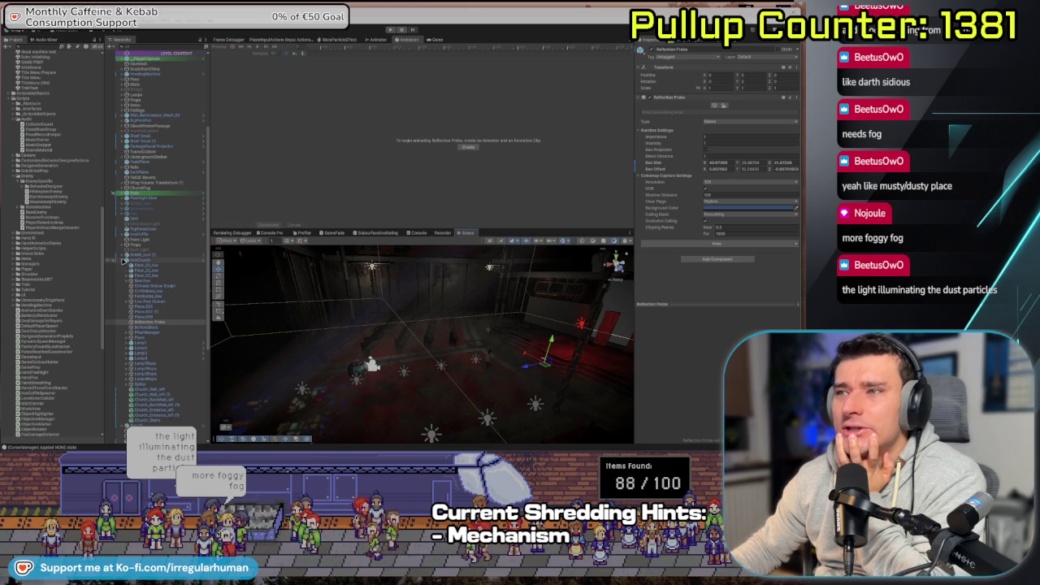
left_click(124, 261)
scroll(136, 343, "up", 3)
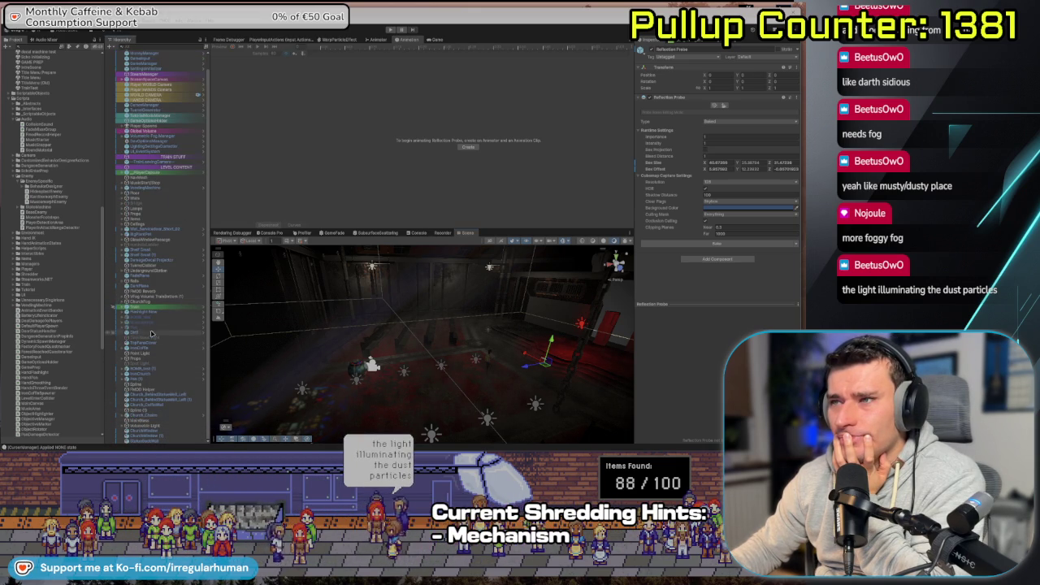
left_click(154, 296)
key("f")
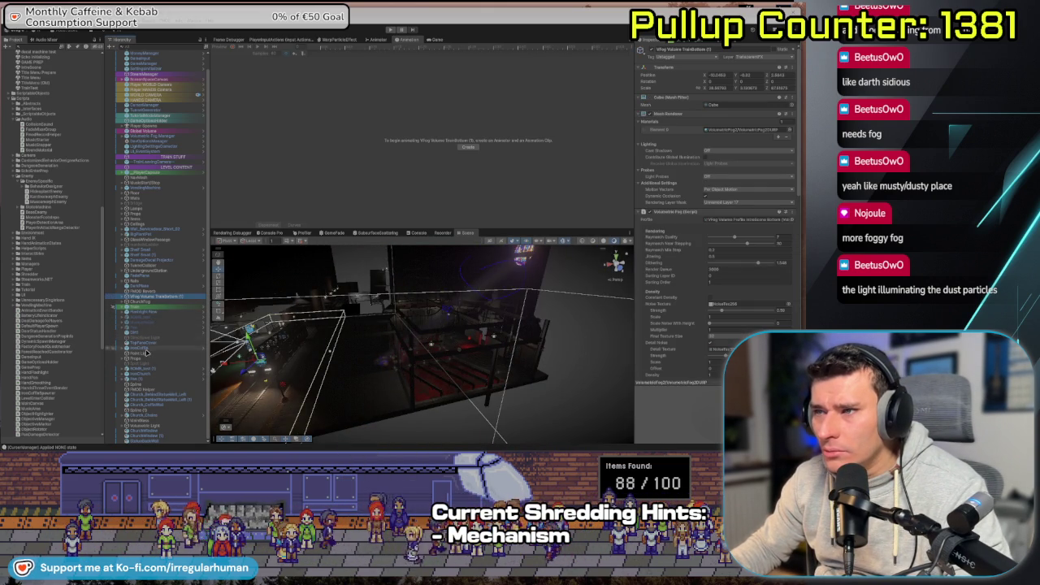
left_click(154, 373)
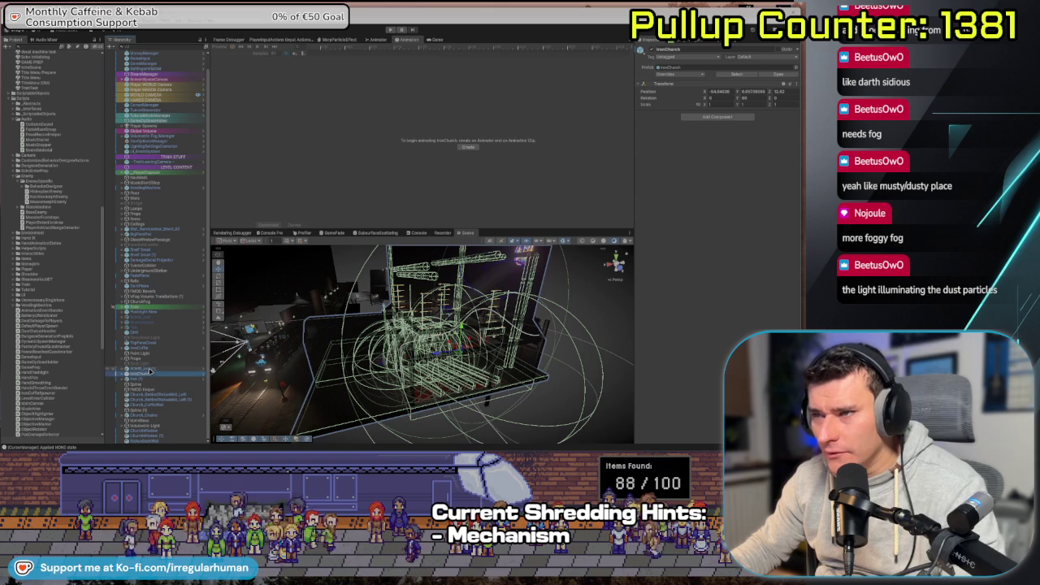
scroll(155, 360, "down", 5)
scroll(162, 350, "down", 3)
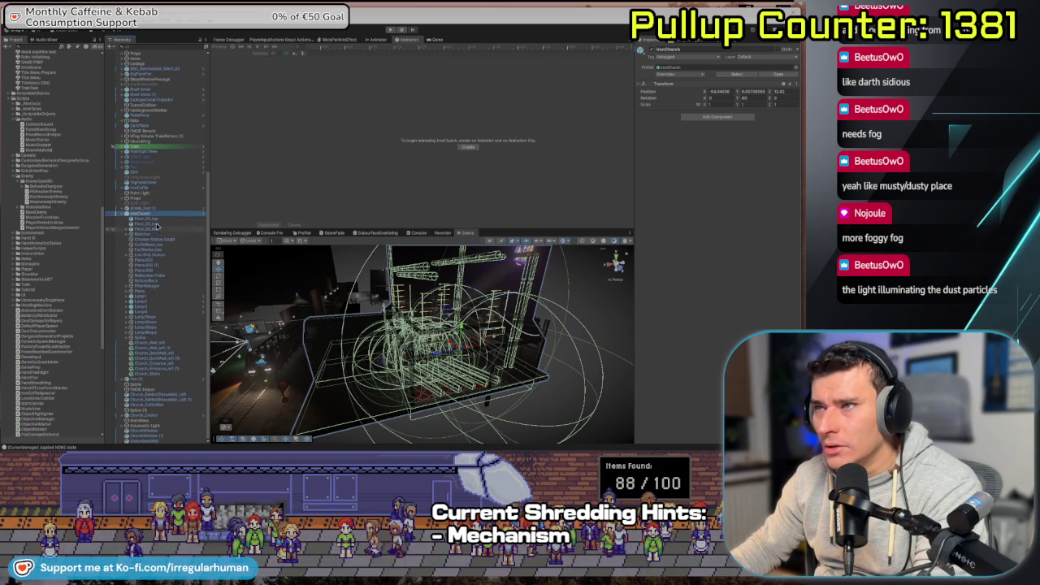
scroll(155, 214, "up", 10)
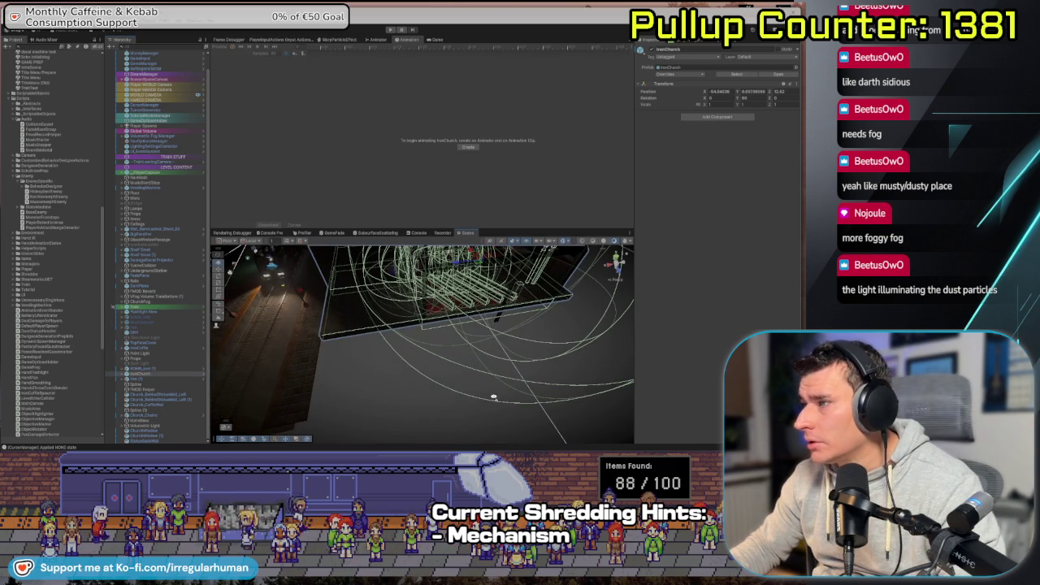
left_click(439, 326)
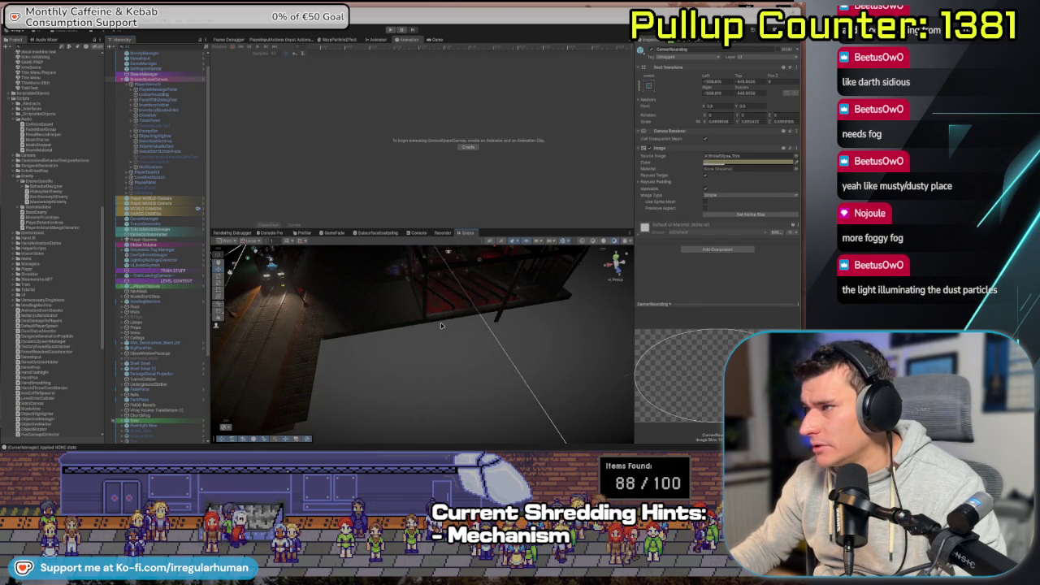
left_click(441, 326)
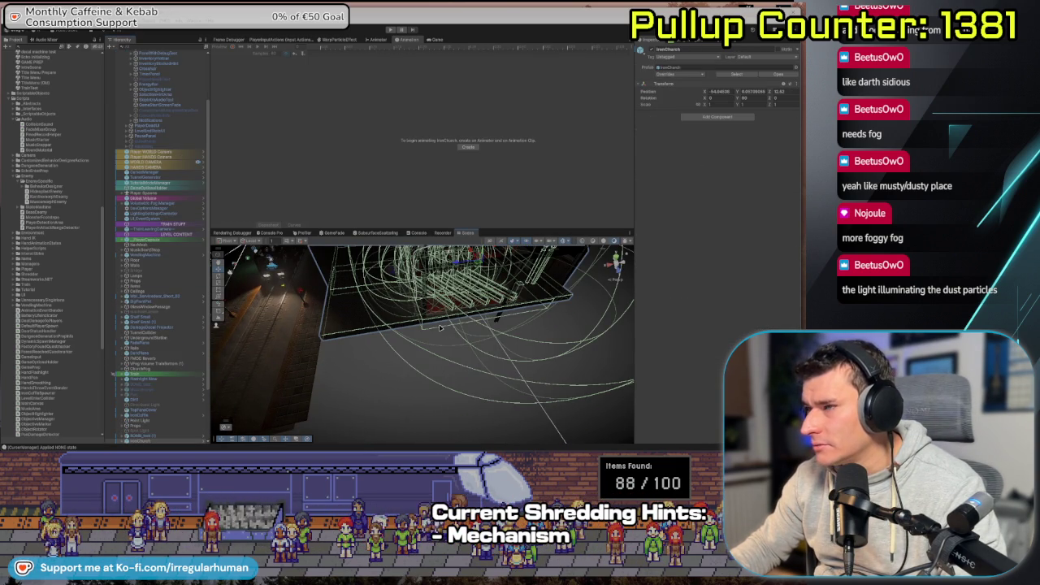
scroll(439, 326, "up", 5)
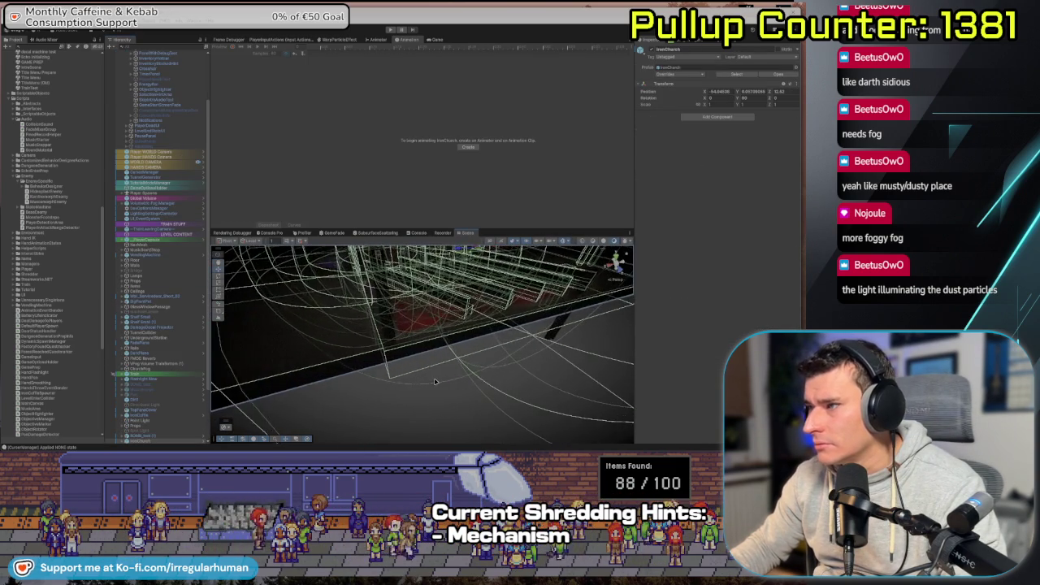
left_click(433, 389)
scroll(433, 389, "down", 5)
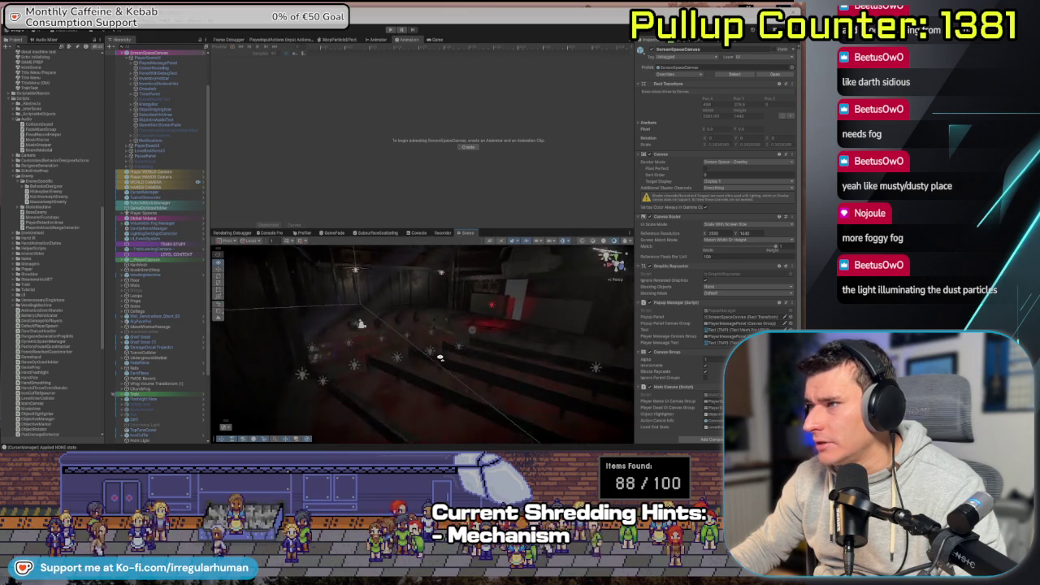
mouse_move(436, 365)
left_mouse_down()
mouse_move(377, 385)
mouse_move(495, 394)
mouse_move(477, 387)
mouse_move(494, 359)
left_mouse_up()
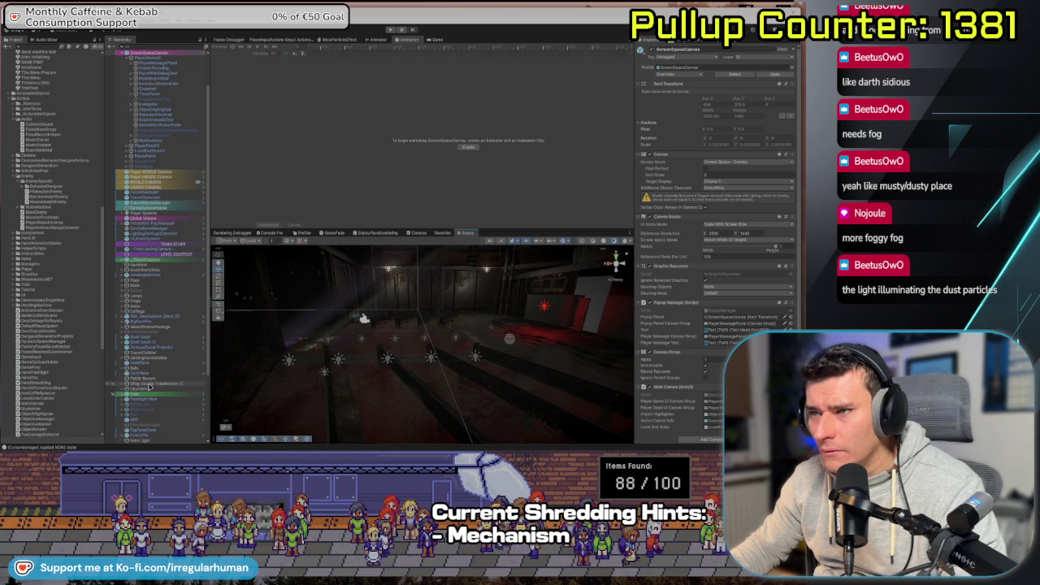
- Select and frame the VFog Volume, lowering it slightly to -0.41
left_click(149, 385)
key("f")
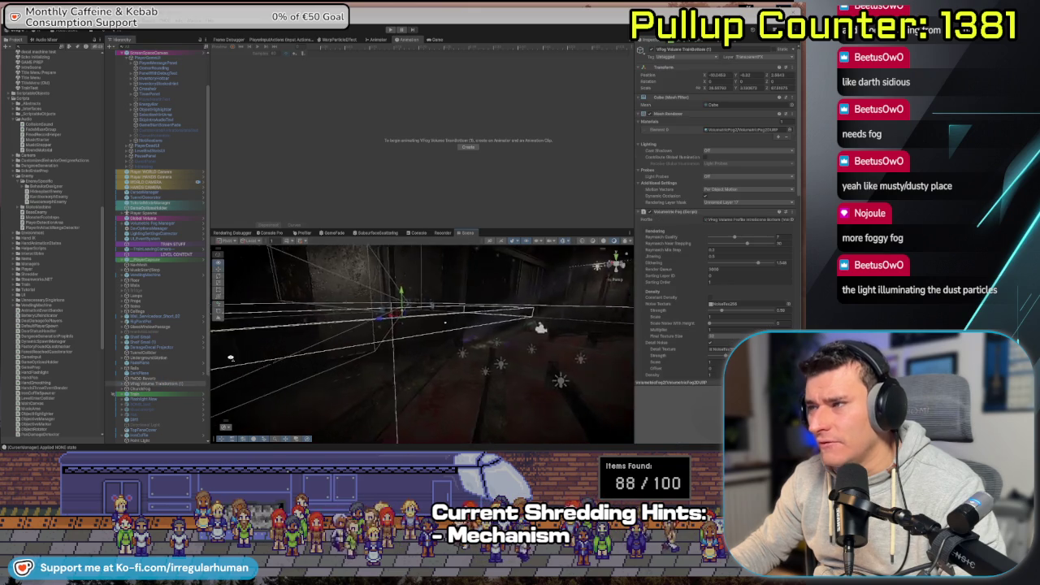
left_click_drag(390, 315, 374, 324)
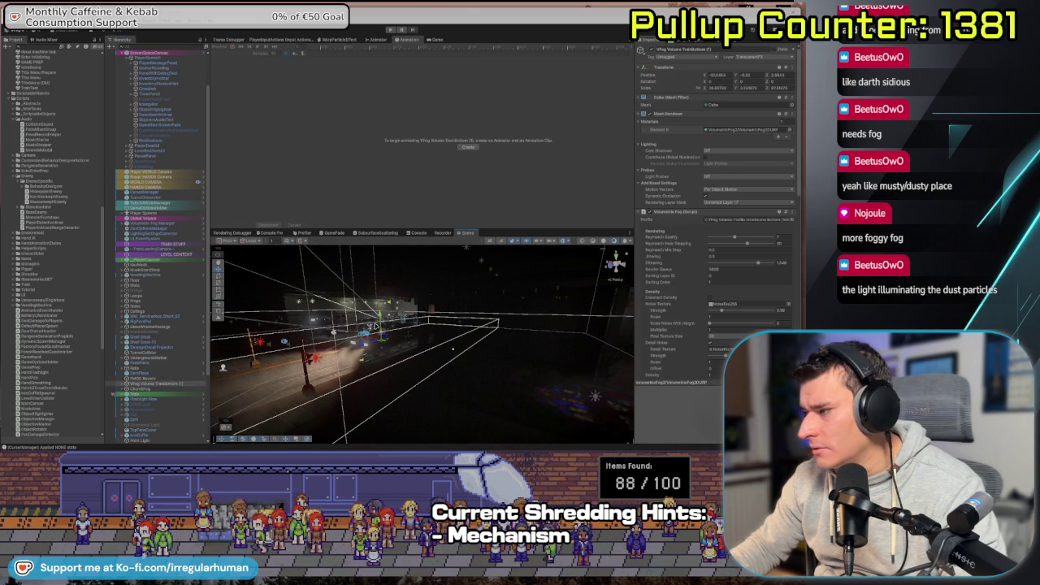
- Inspect Flashlight New, the Props group and the Volumetric Light object
left_click(154, 399)
scroll(154, 401, "down", 3)
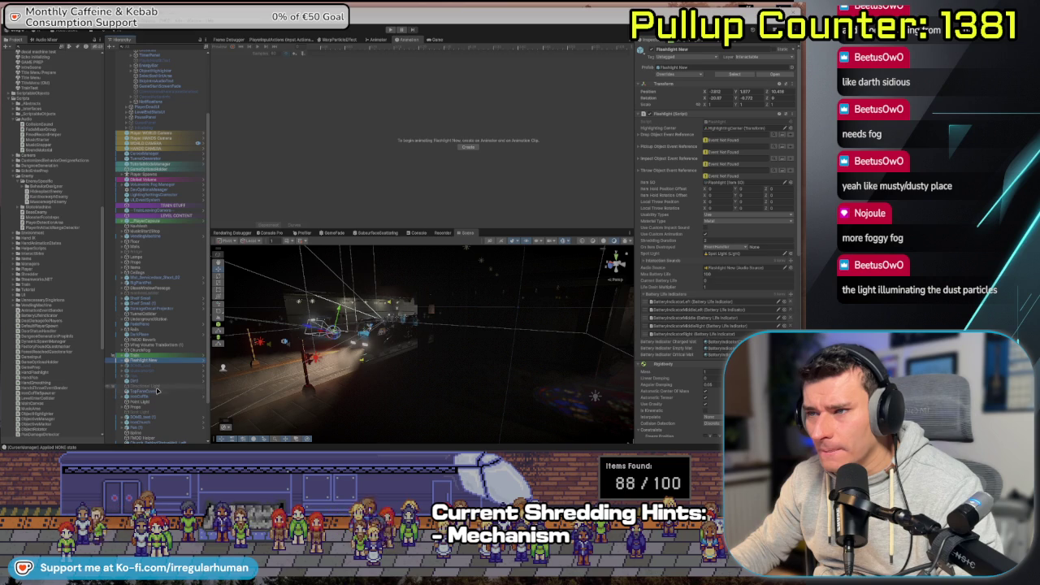
scroll(158, 397, "down", 2)
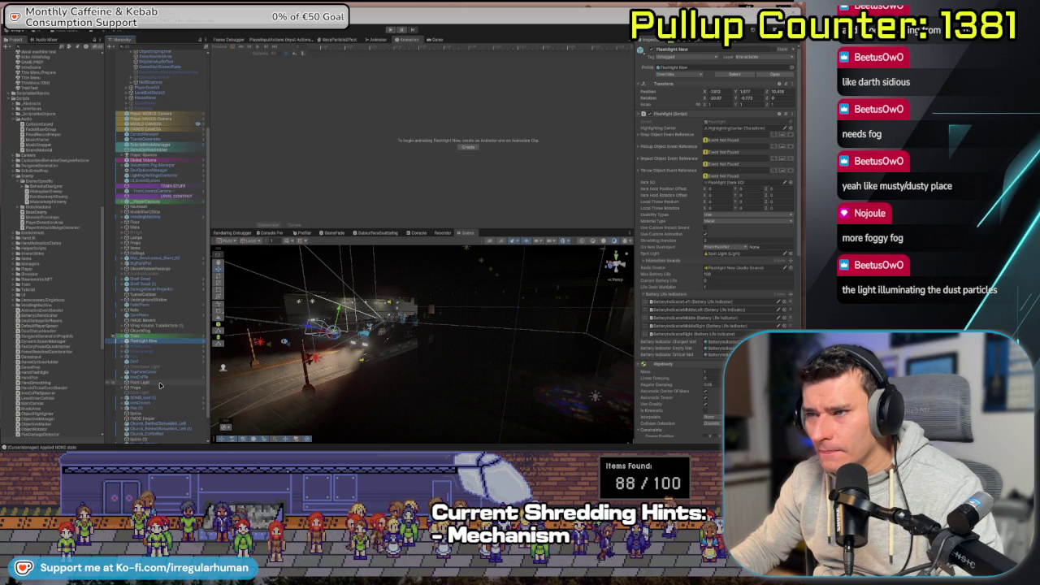
left_click(160, 388)
scroll(162, 400, "down", 3)
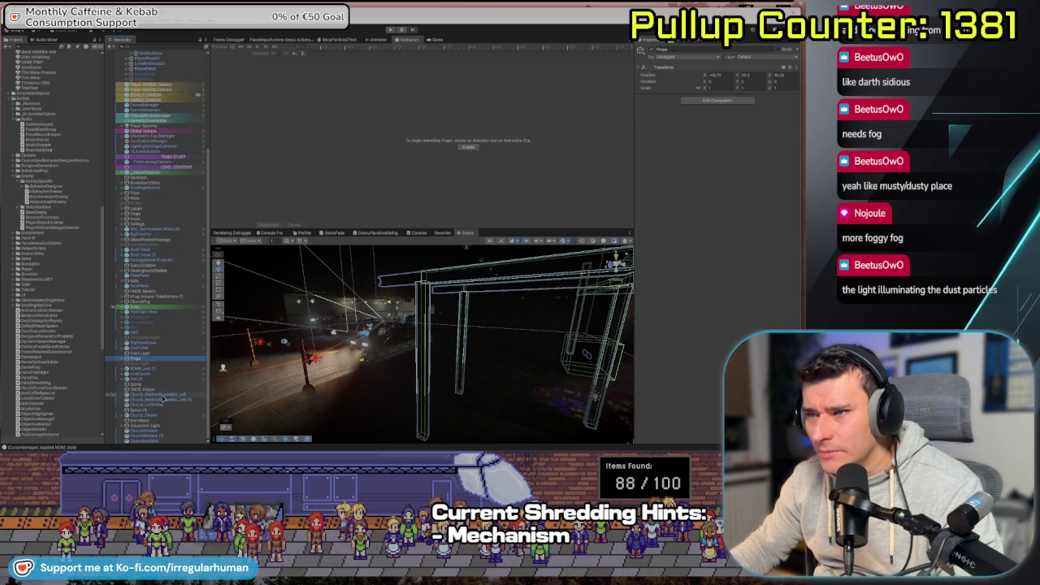
left_click(165, 426)
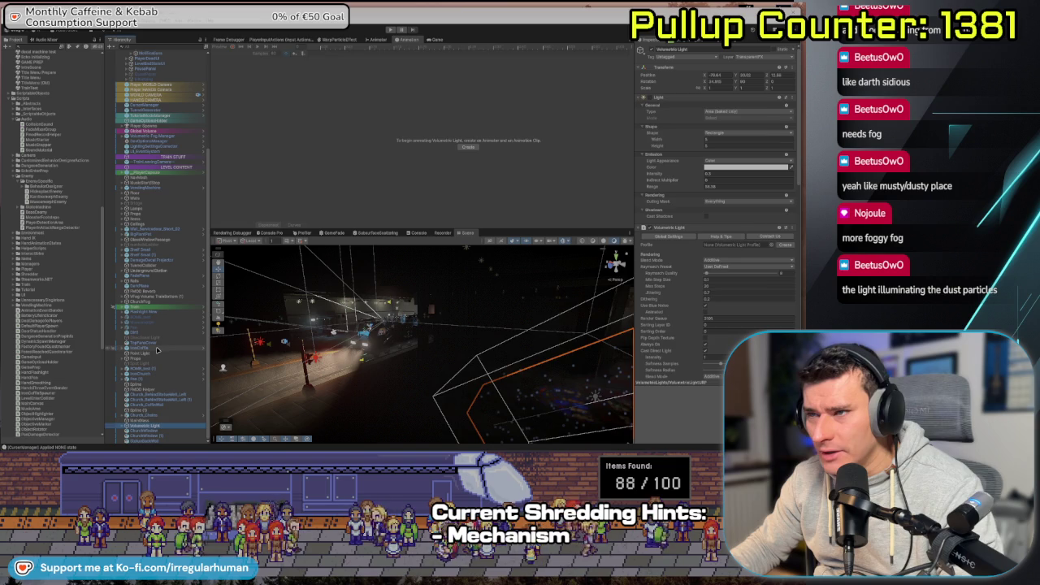
- Inspect IronChurch and scroll through the Props children, then select the volumetric fog volume
left_click(152, 373)
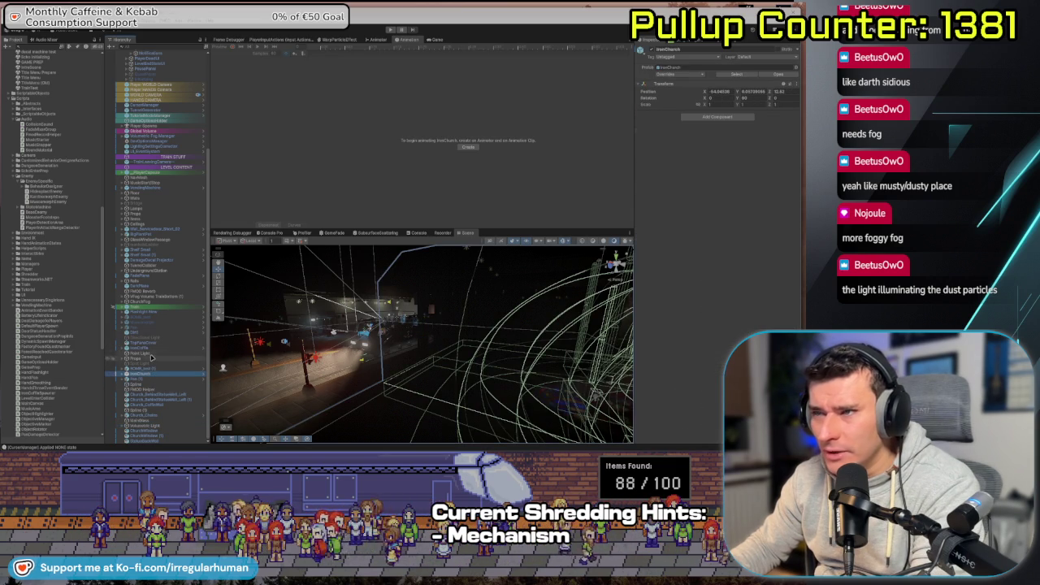
left_click(150, 360)
scroll(154, 357, "down", 10)
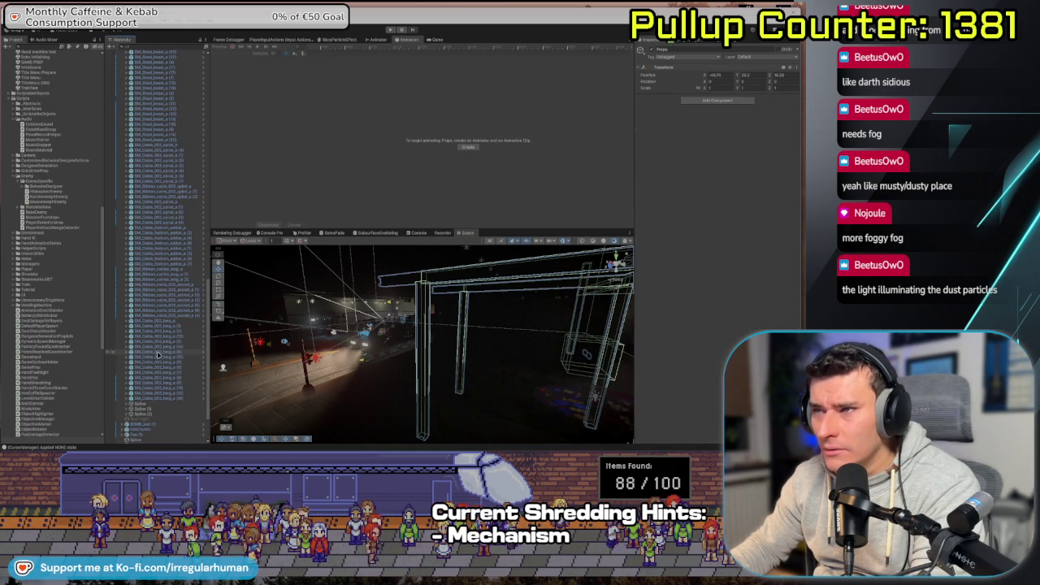
scroll(165, 356, "down", 2)
scroll(168, 365, "down", 2)
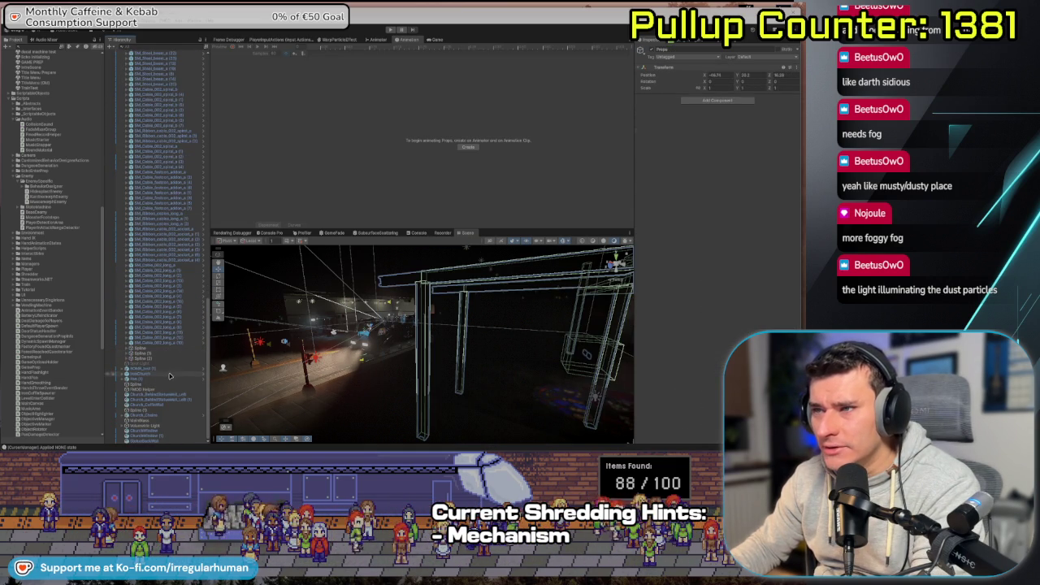
scroll(163, 362, "up", 15)
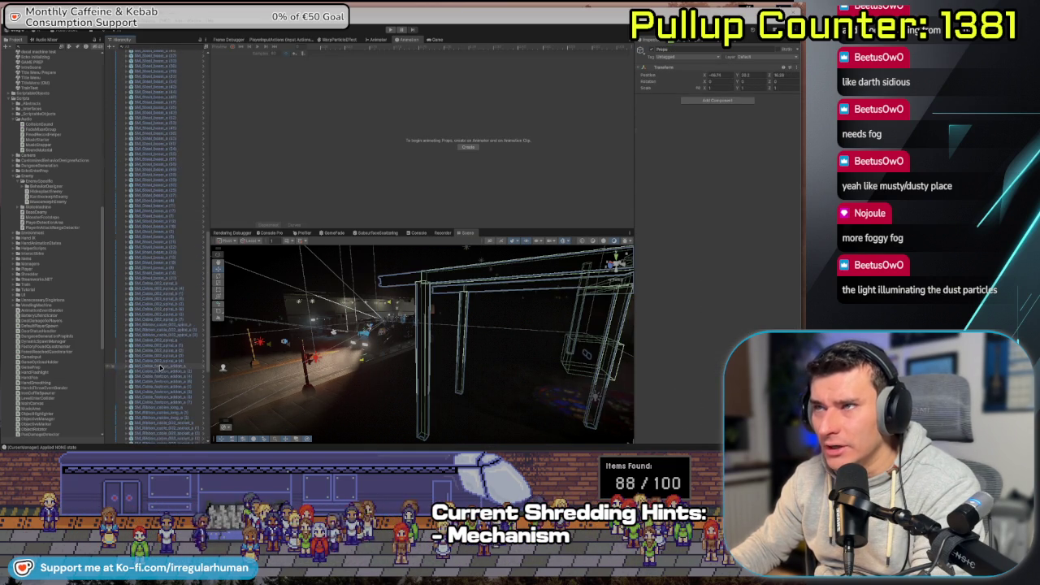
scroll(161, 367, "up", 15)
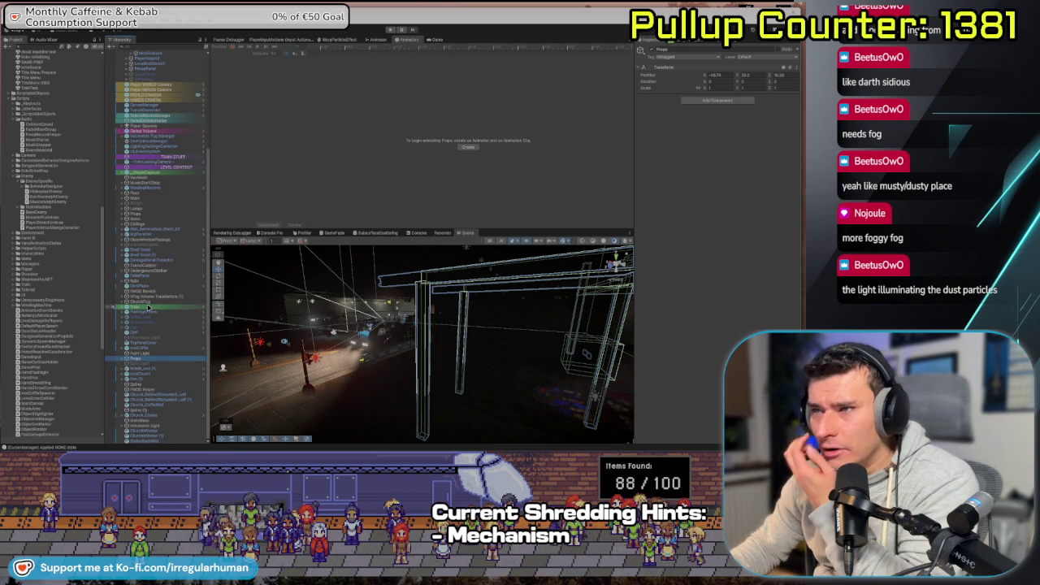
left_click(318, 337)
- Drop the volumetric fog's Noise Strength from 0.11 to 0
left_click_drag(318, 338, 398, 325)
mouse_move(340, 268)
left_mouse_down()
mouse_move(340, 336)
mouse_move(311, 376)
mouse_move(439, 333)
left_mouse_up()
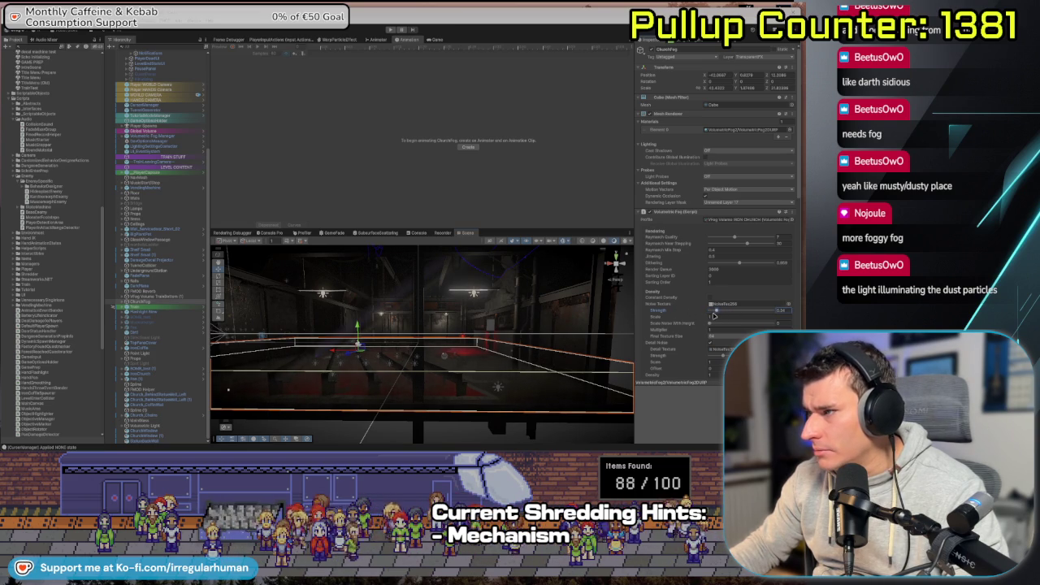
mouse_move(706, 315)
left_mouse_down()
mouse_move(464, 326)
mouse_move(439, 334)
mouse_move(391, 390)
mouse_move(386, 361)
mouse_move(455, 341)
left_mouse_up()
mouse_move(716, 314)
left_mouse_down()
mouse_move(703, 312)
mouse_move(763, 313)
mouse_move(726, 313)
left_mouse_up()
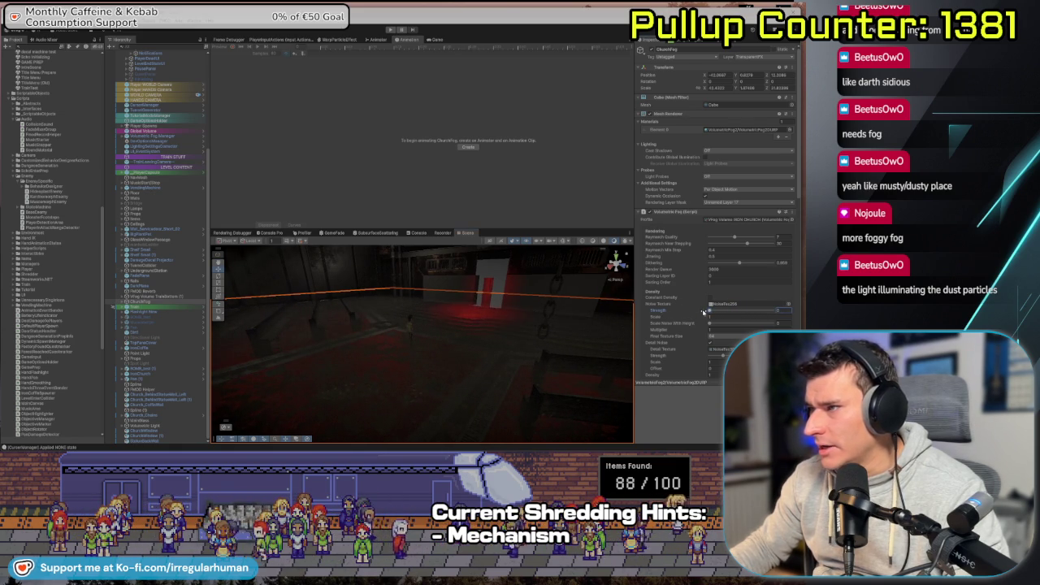
- Orbit around the fog volume toward the red light, frame it, and start Play mode
left_click_drag(564, 335, 513, 335)
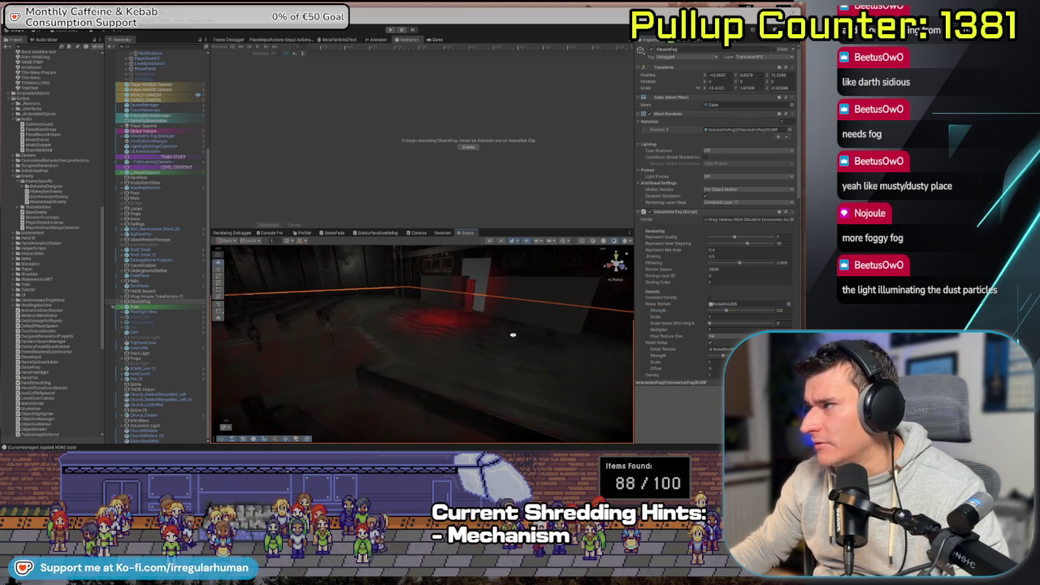
left_click_drag(407, 338, 439, 329)
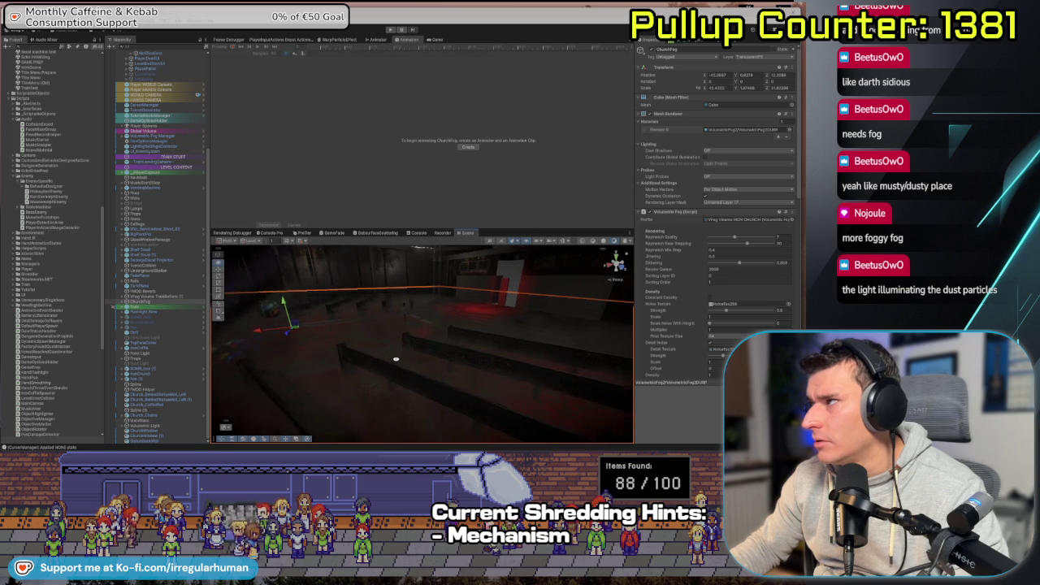
scroll(677, 334, "down", 2)
scroll(386, 337, "down", 3)
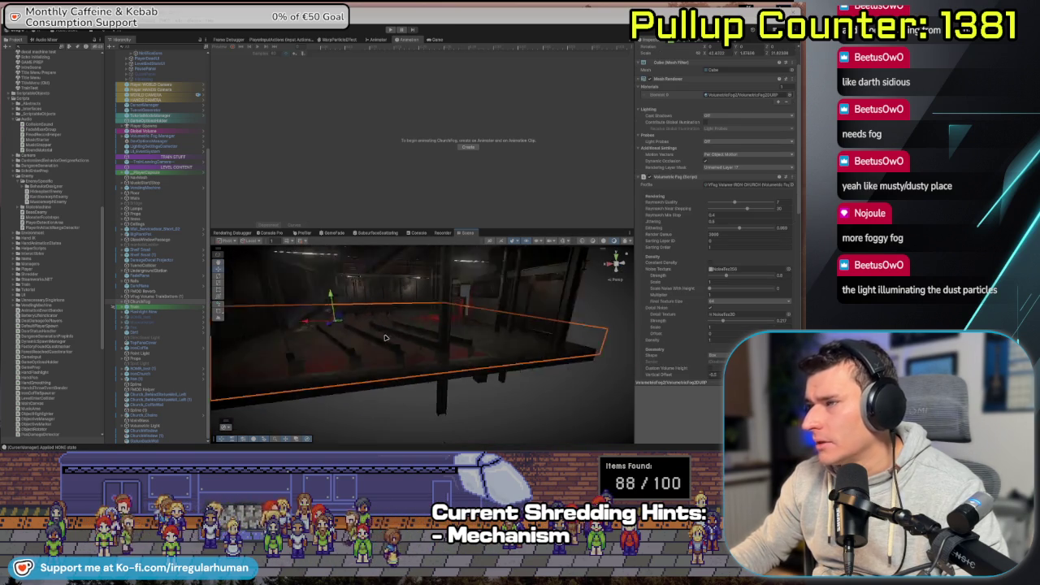
left_click_drag(374, 333, 370, 325)
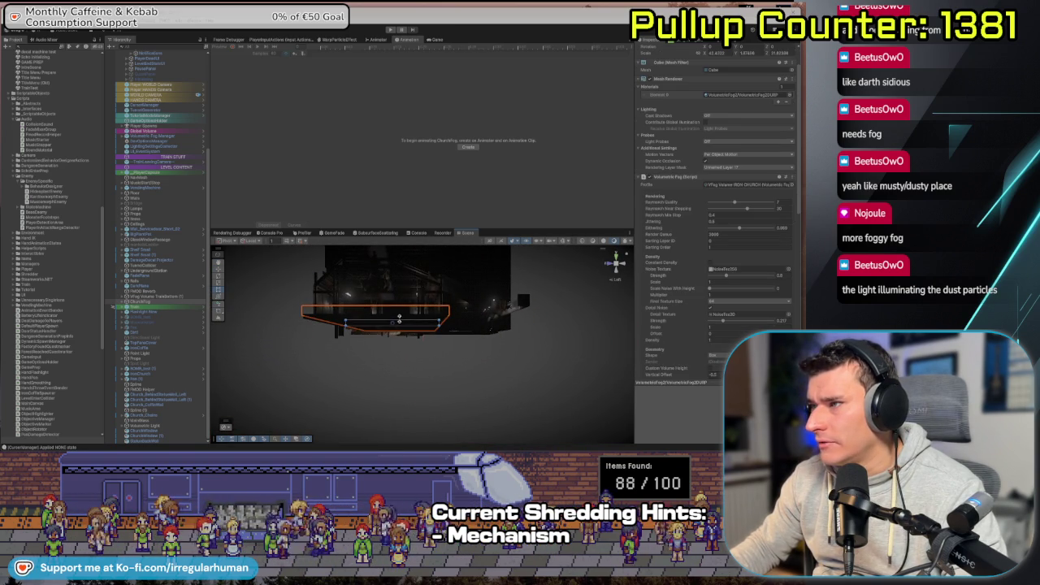
scroll(399, 307, "up", 5)
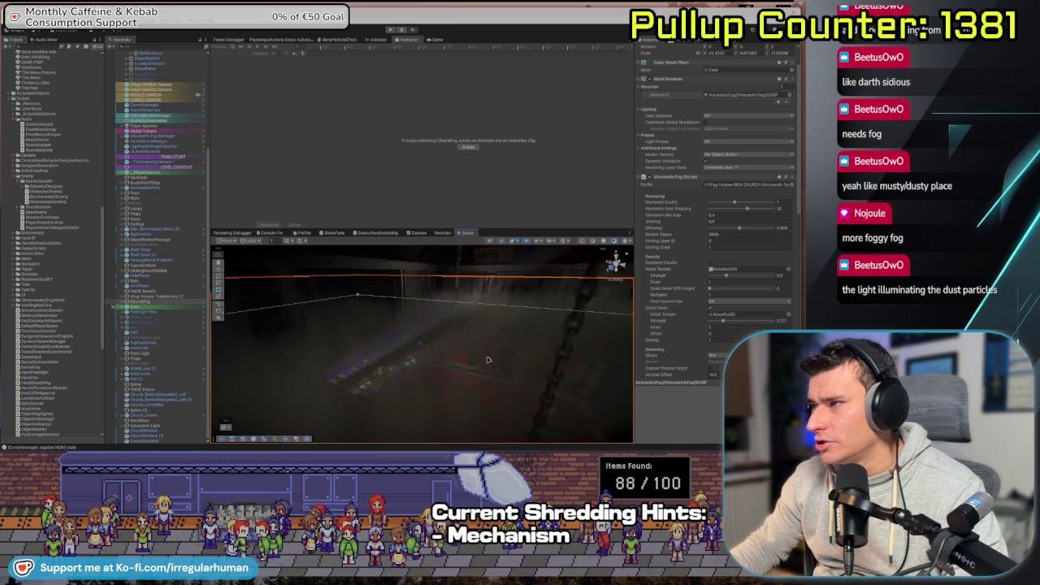
mouse_move(502, 359)
left_mouse_down()
mouse_move(415, 315)
mouse_move(388, 359)
mouse_move(258, 314)
left_mouse_up()
mouse_move(407, 300)
left_mouse_down()
mouse_move(551, 278)
mouse_move(454, 311)
mouse_move(422, 342)
mouse_move(424, 314)
left_mouse_up()
key("f")
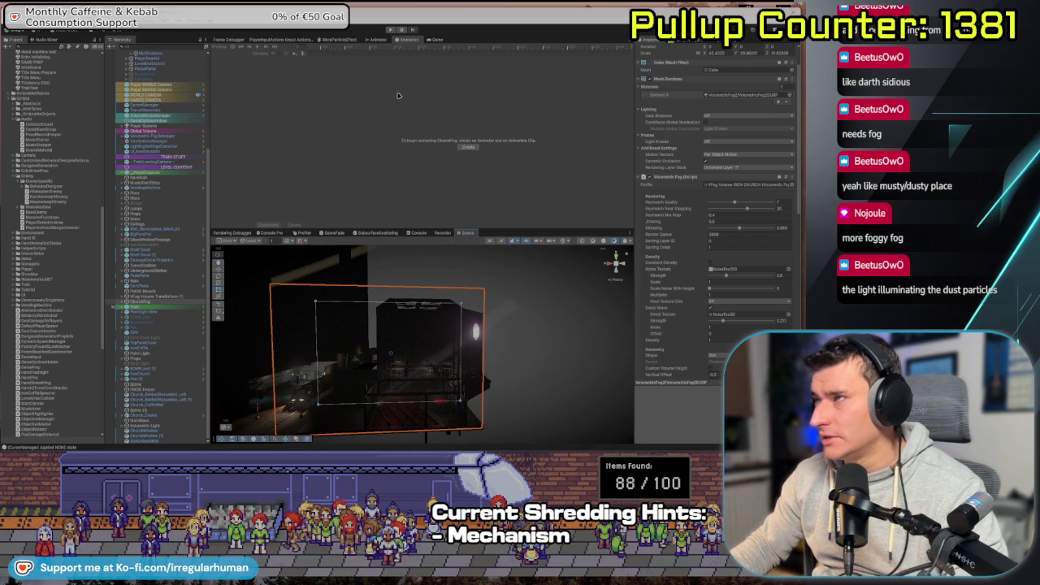
left_click(391, 30)
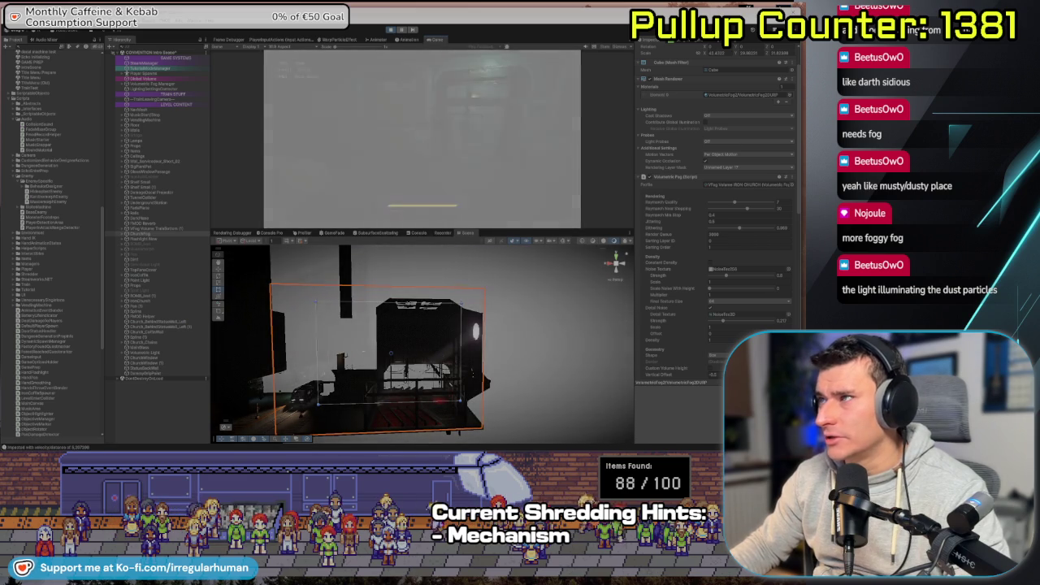
- Pause the running game, show the Recorder settings below the Game view, and resume
key("Escape")
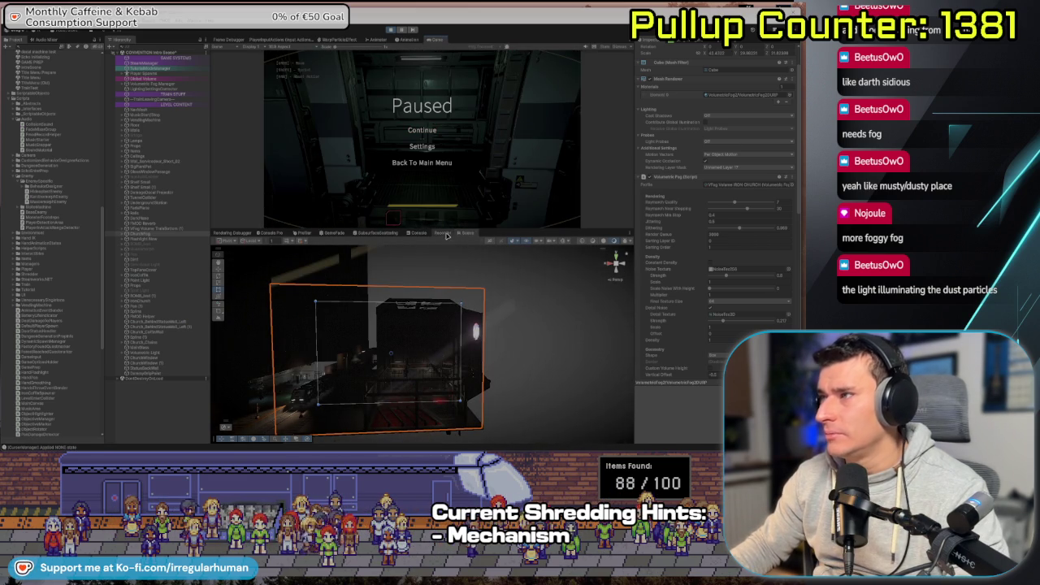
left_click(443, 234)
left_click(422, 130)
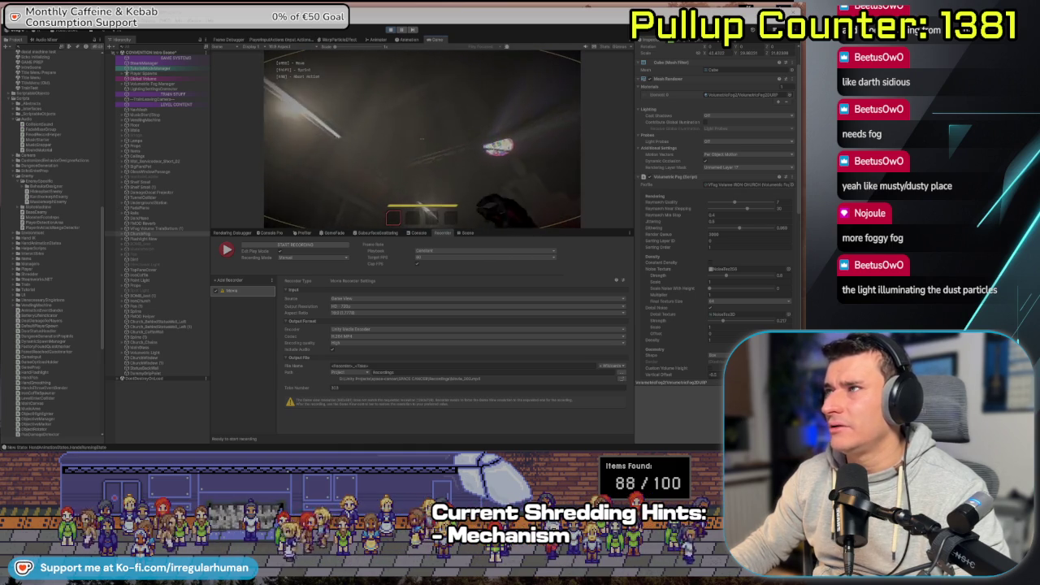
- Pause again, enlarge the Game view, and continue playing to the Iron Coffin
key("Escape")
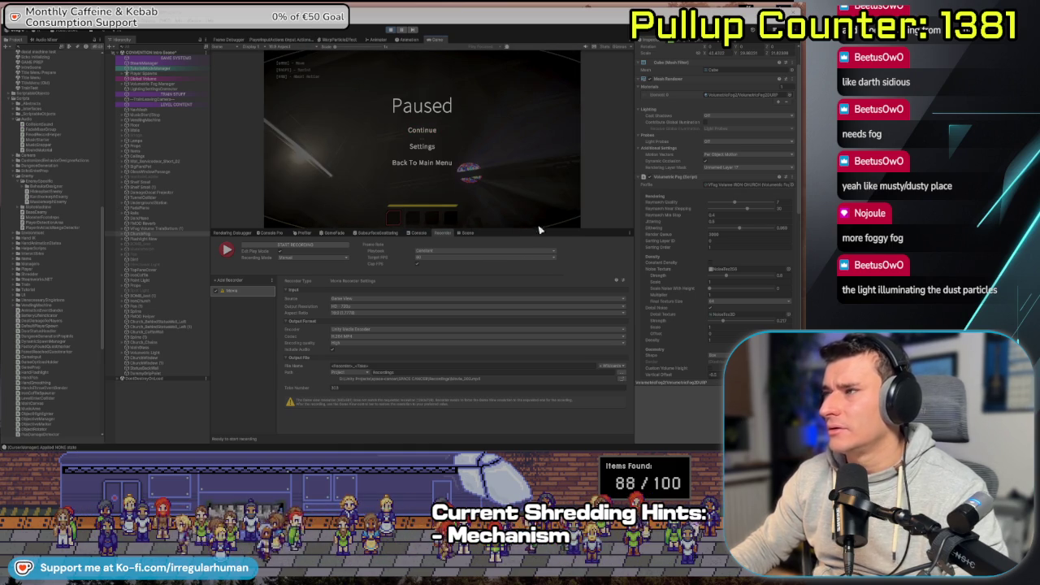
left_click_drag(537, 229, 536, 354)
left_click(420, 188)
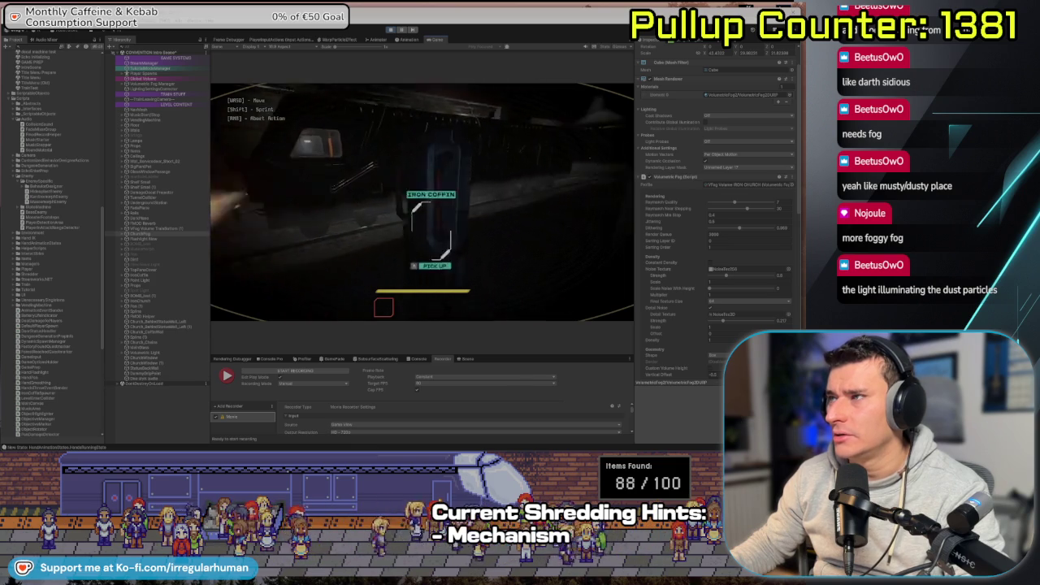
- Pick up the Iron Coffin, carry it through the church, then pause the game
left_click(422, 201)
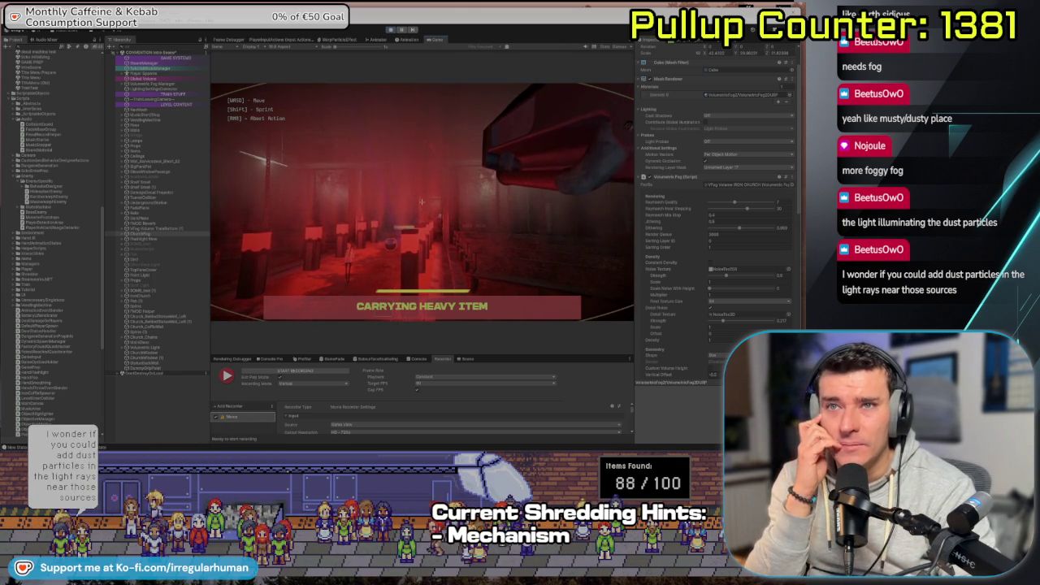
key("Escape")
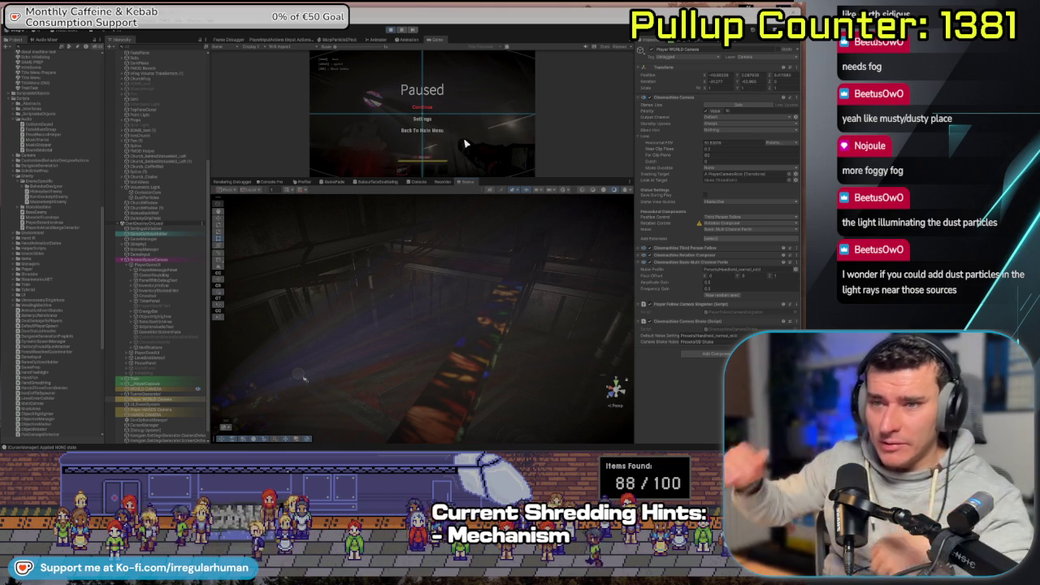
- Select the DustParticles system in the Hierarchy and expand its module list
mouse_move(390, 325)
left_mouse_down()
mouse_move(399, 375)
mouse_move(443, 373)
mouse_move(417, 390)
left_mouse_up()
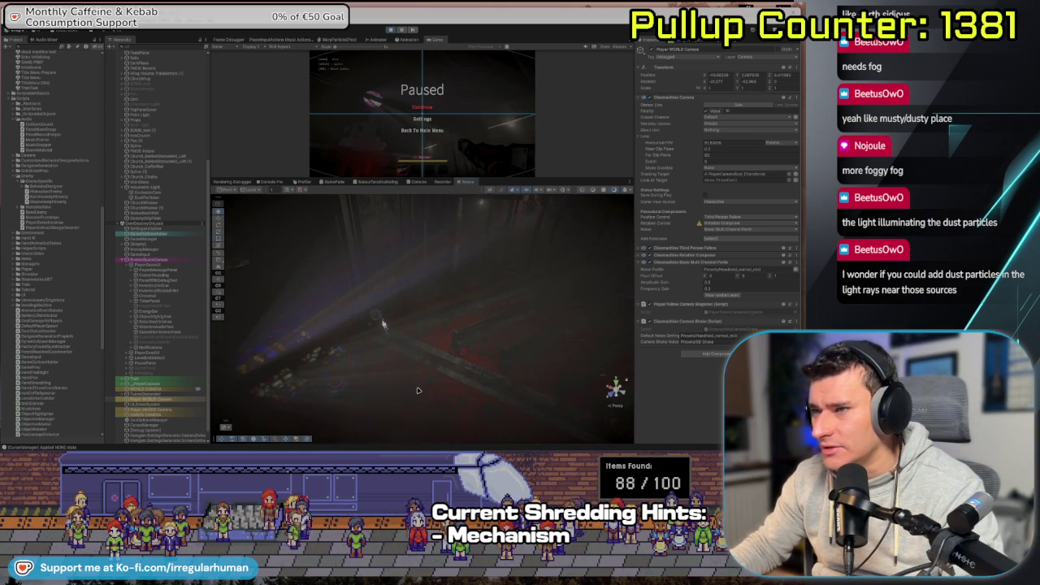
left_click_drag(429, 334, 435, 317)
scroll(155, 390, "down", 1)
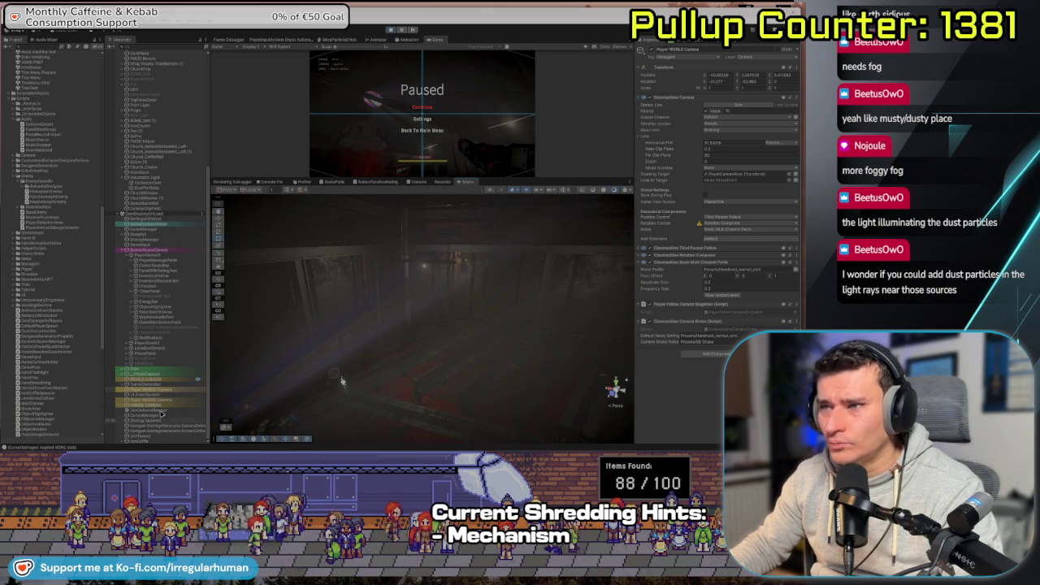
left_click(160, 189)
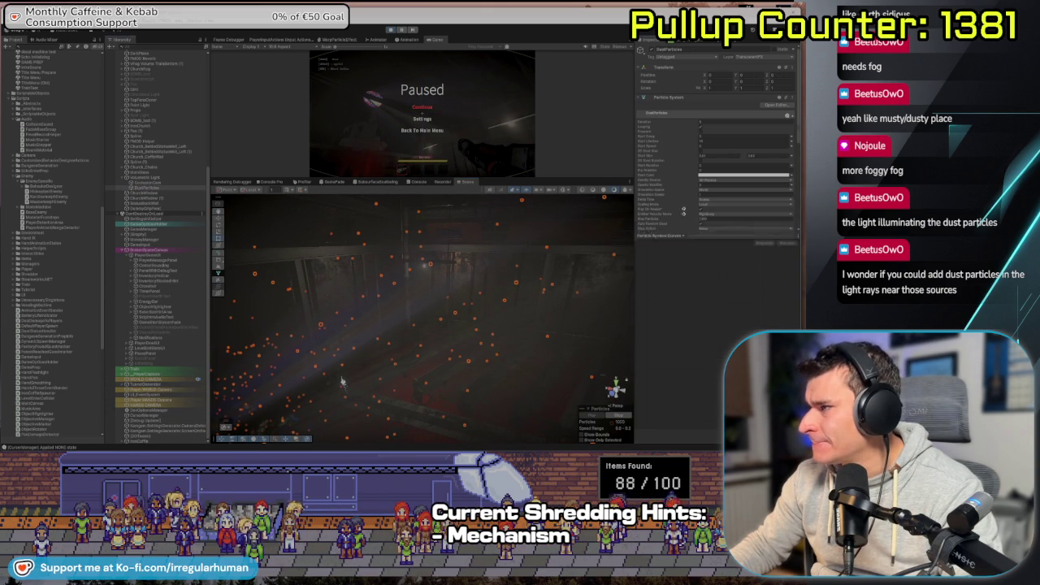
left_click_drag(690, 304, 690, 348)
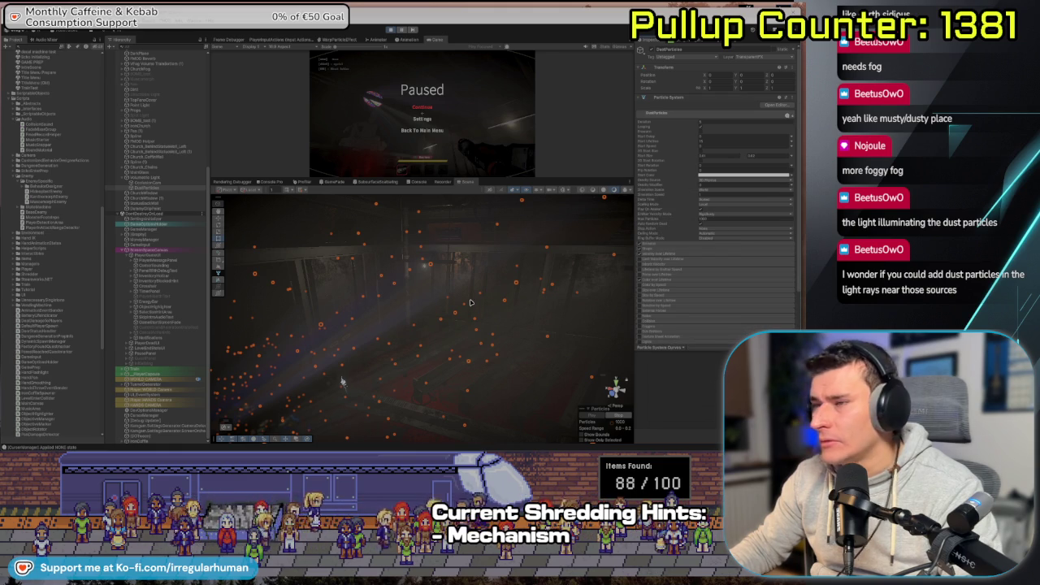
- Inspect the dust particles from a new angle in Isolation View, then restore the full room
mouse_move(428, 315)
left_mouse_down()
mouse_move(390, 339)
mouse_move(383, 325)
mouse_move(460, 333)
mouse_move(447, 347)
mouse_move(463, 351)
left_mouse_up()
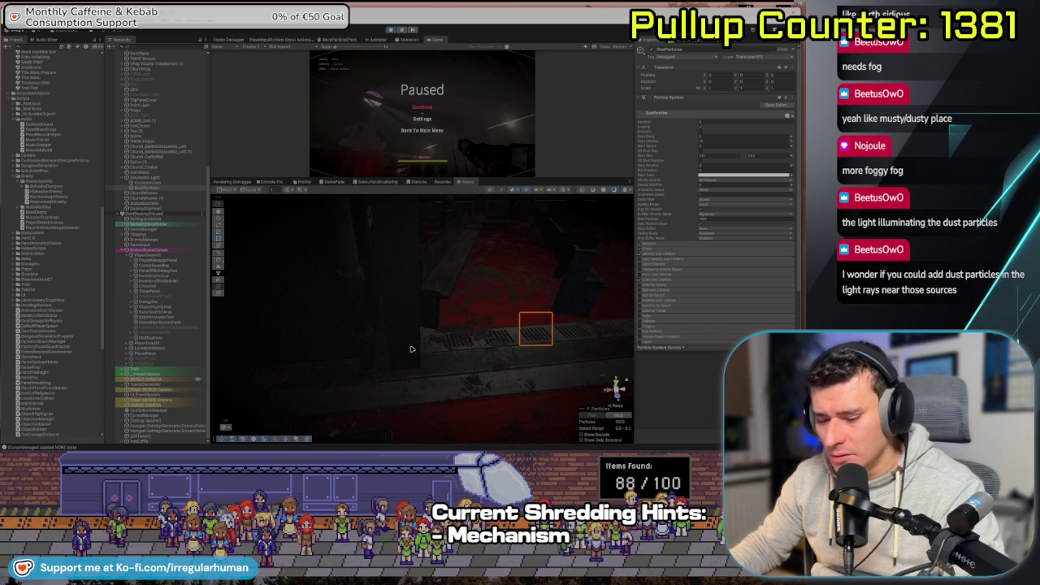
key("shift+h")
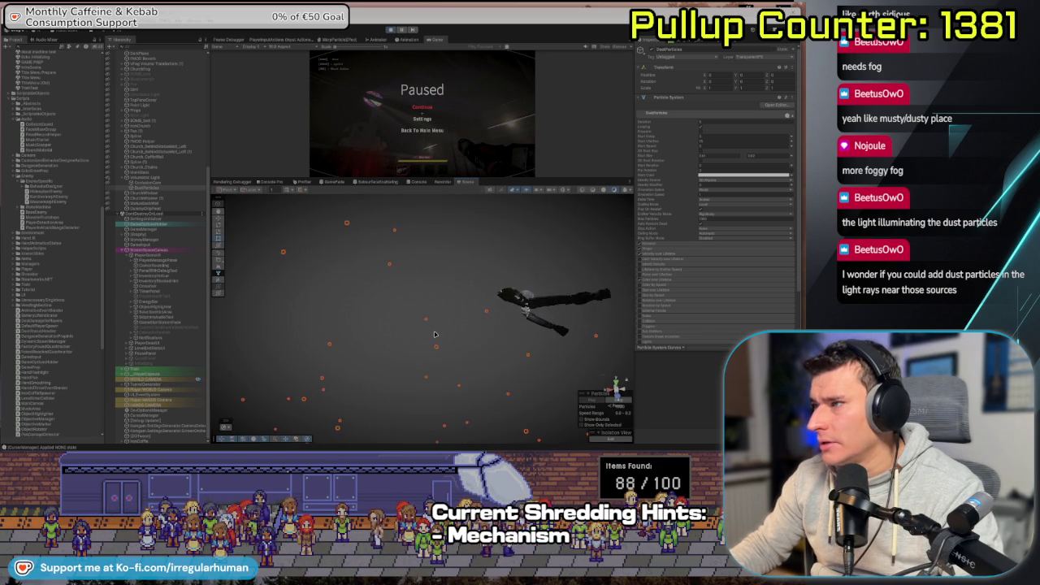
left_click(434, 333)
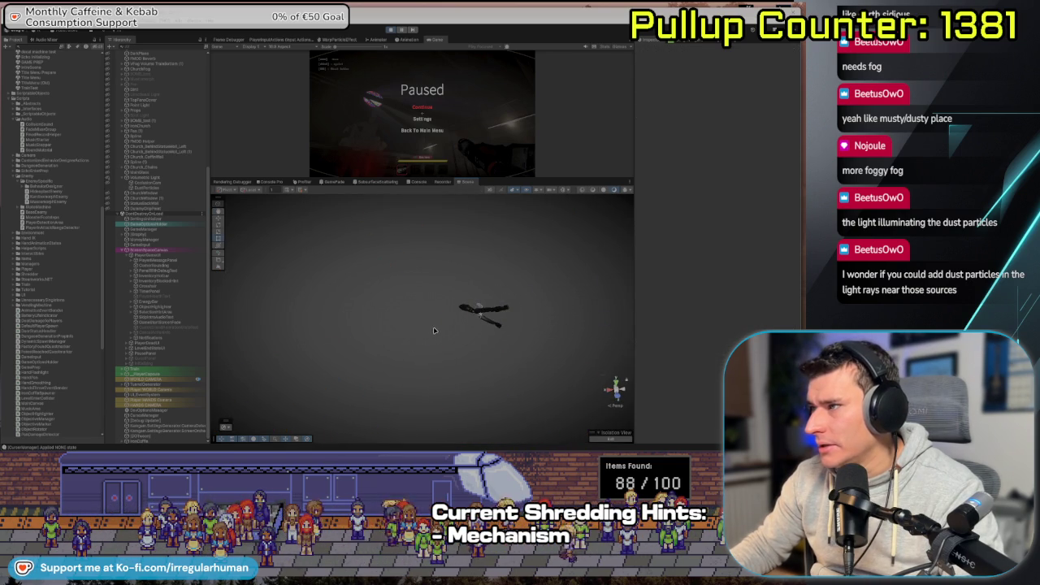
key("shift+h")
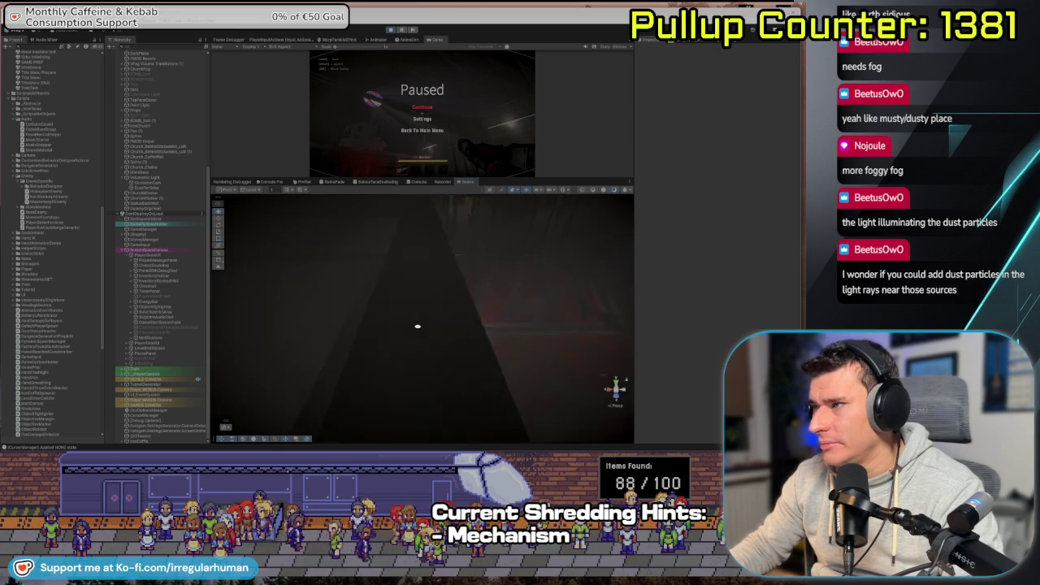